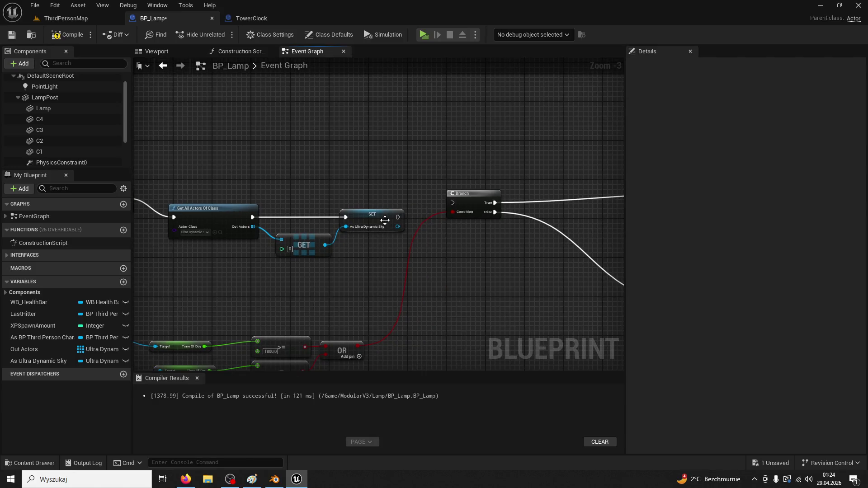
Move BP_Lamp's Event Tick node chain up and to the left.
drag(393, 167, 245, 240)
drag(451, 199, 196, 125)
drag(303, 203, 278, 161)
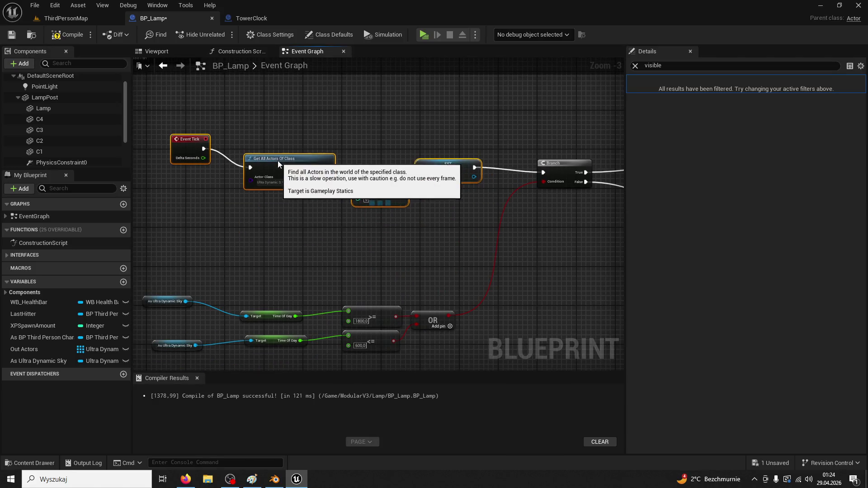
click(340, 218)
Inspect the Set Visibility node in the TowerClock blueprint.
click(244, 18)
mouse_move(510, 212)
mouse_down()
mouse_move(378, 211)
mouse_move(377, 226)
mouse_up()
scroll(392, 226, up, 2)
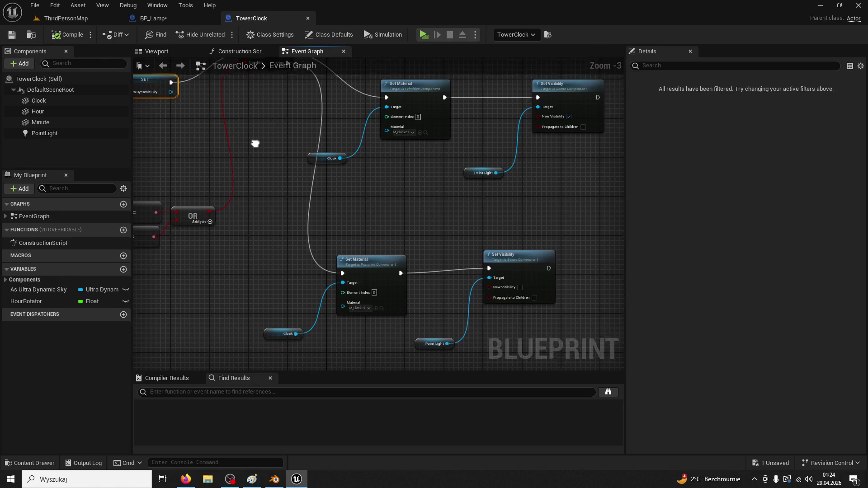
scroll(513, 217, up, 2)
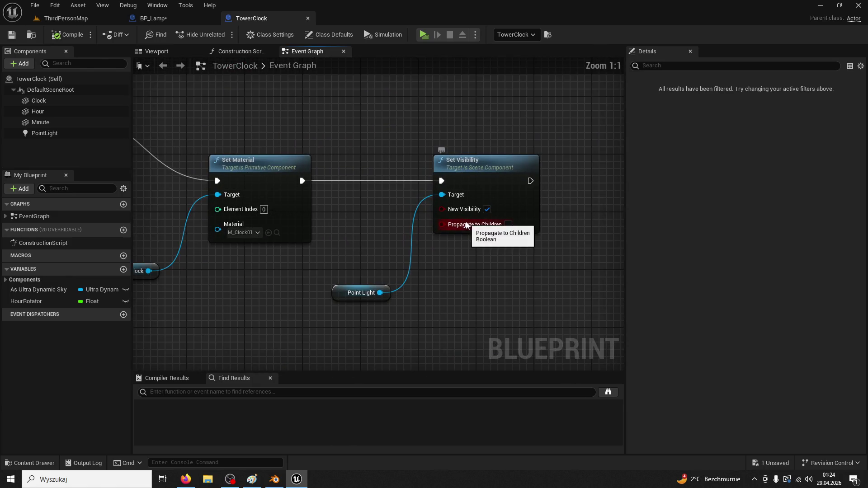
click(489, 174)
Select the PointLight component in BP_Lamp's Viewport.
click(154, 18)
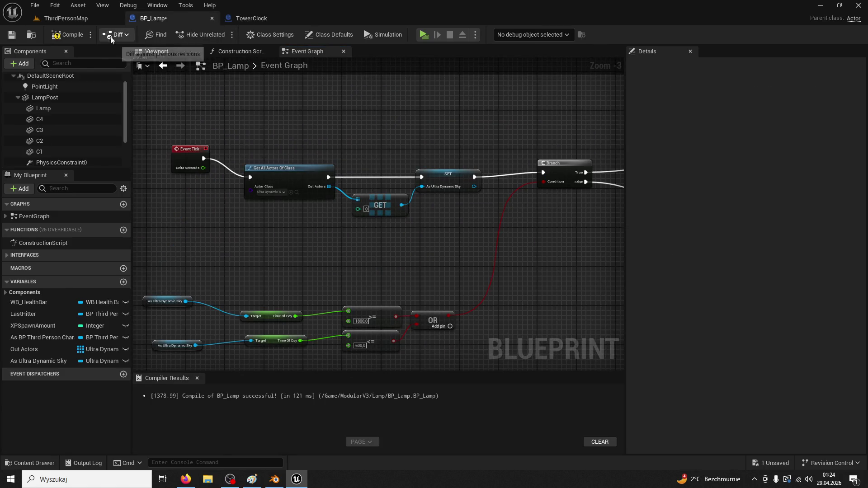
click(190, 52)
click(515, 338)
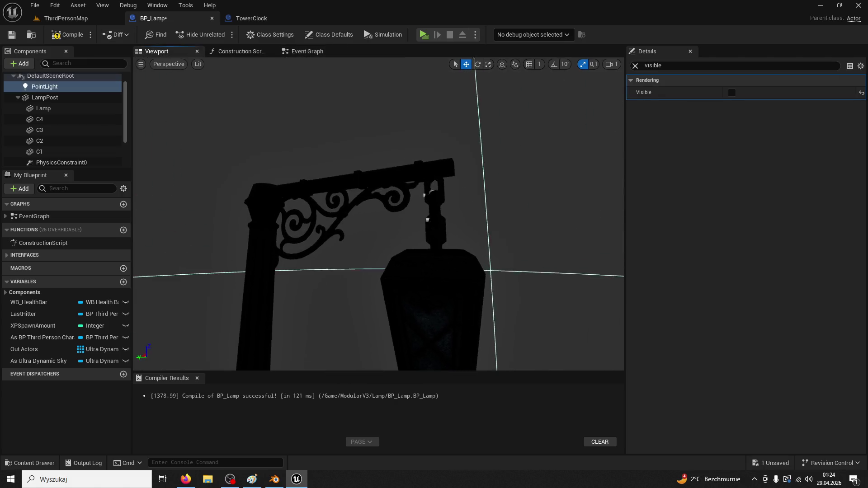
Lower the PointLight beneath the lantern, leave Visible off, and compile BP_Lamp.
key(f)
drag(425, 188, 425, 194)
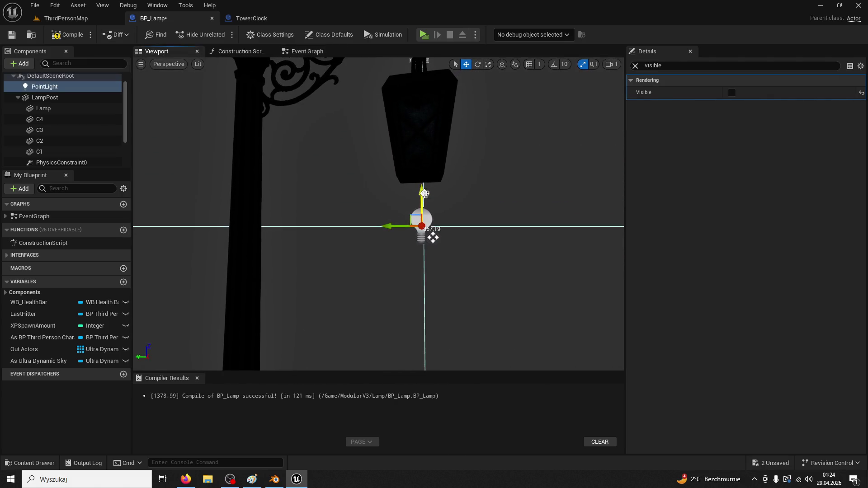
click(732, 92)
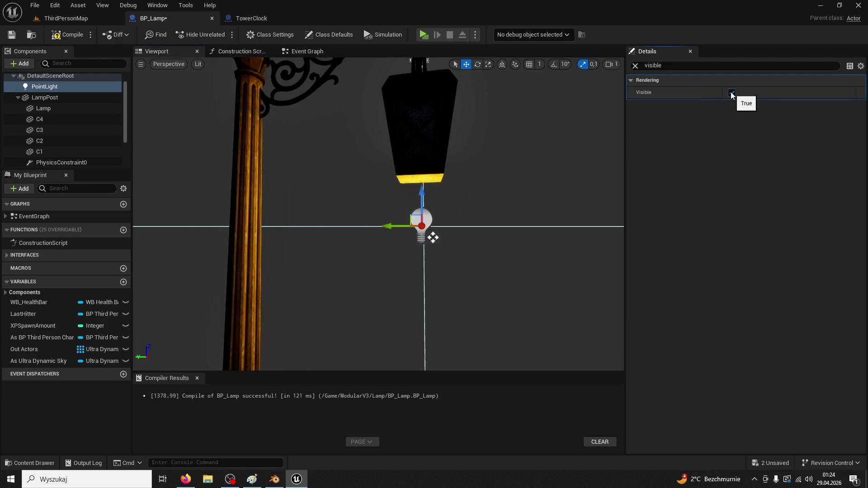
click(732, 93)
click(71, 38)
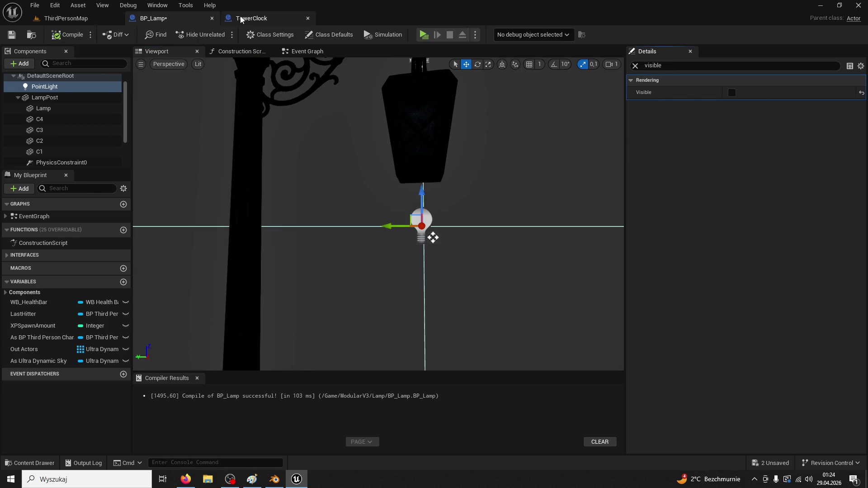
Compare TowerClock's and BP_Lamp's Branch, Set Material and Set Visibility logic, then return to ThirdPersonMap.
click(251, 19)
mouse_move(385, 152)
mouse_down()
mouse_move(477, 246)
mouse_move(395, 183)
mouse_up()
scroll(465, 238, down, 2)
click(170, 15)
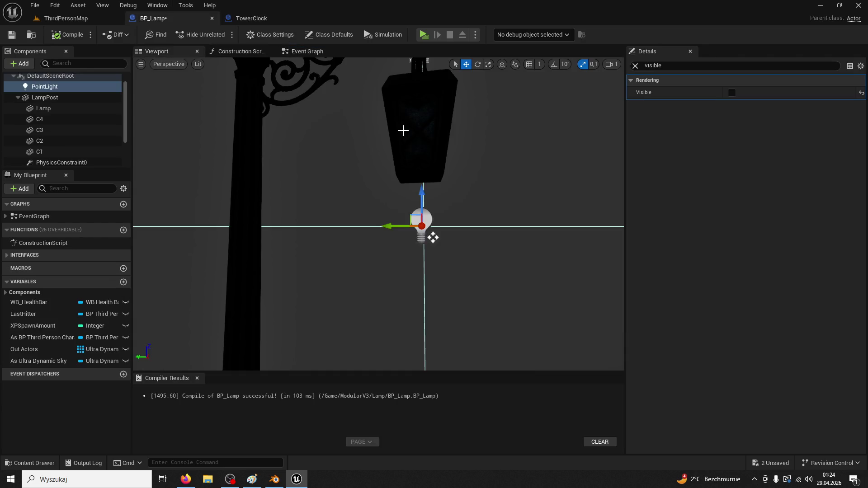
click(307, 51)
mouse_move(316, 180)
mouse_down()
mouse_move(407, 204)
mouse_move(475, 235)
mouse_move(374, 223)
mouse_up()
scroll(374, 222, up, 2)
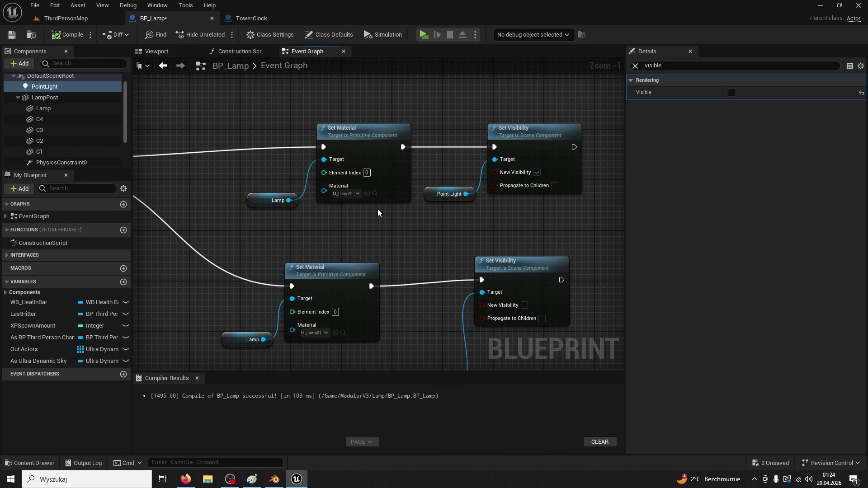
mouse_move(441, 236)
mouse_down()
mouse_move(557, 186)
mouse_move(509, 182)
mouse_move(533, 188)
mouse_move(562, 160)
mouse_move(430, 165)
mouse_move(362, 155)
mouse_move(396, 162)
mouse_move(332, 184)
mouse_up()
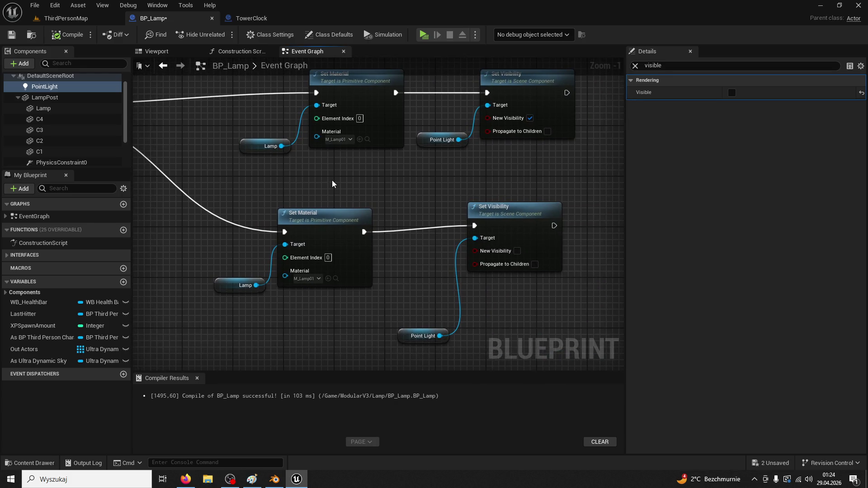
click(251, 18)
mouse_move(278, 116)
mouse_down()
mouse_move(342, 155)
mouse_move(392, 161)
mouse_move(395, 188)
mouse_move(530, 182)
mouse_up()
click(95, 22)
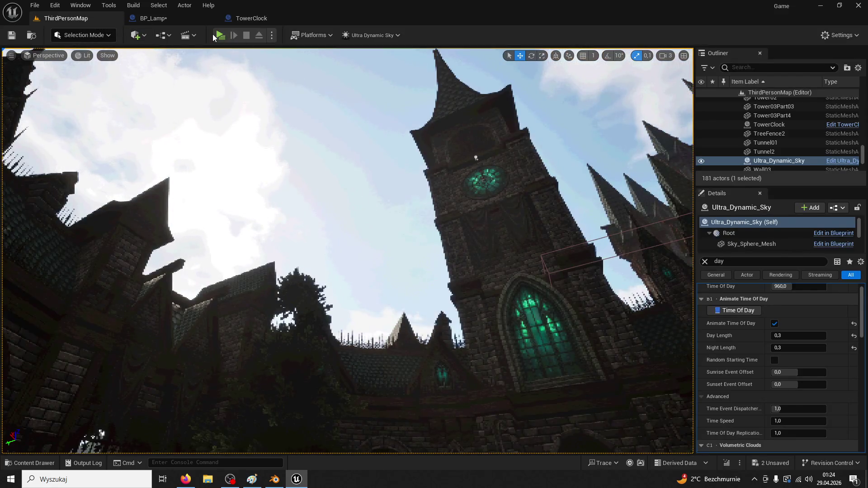
click(217, 36)
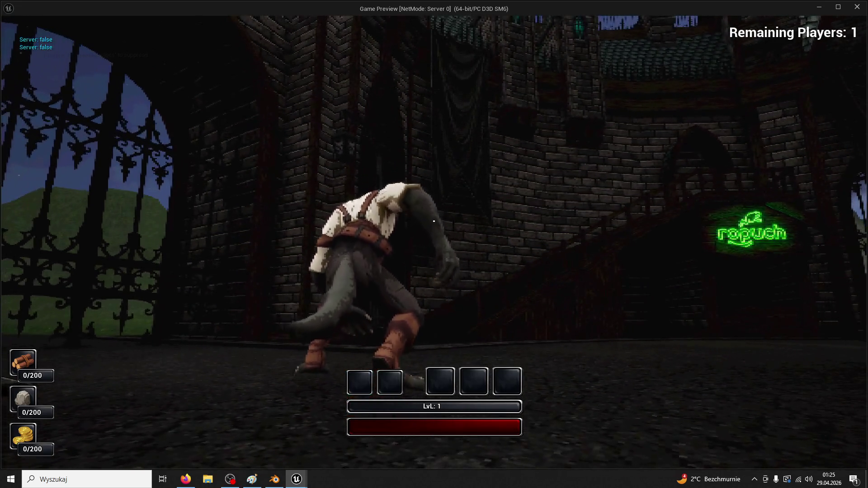
key(Escape)
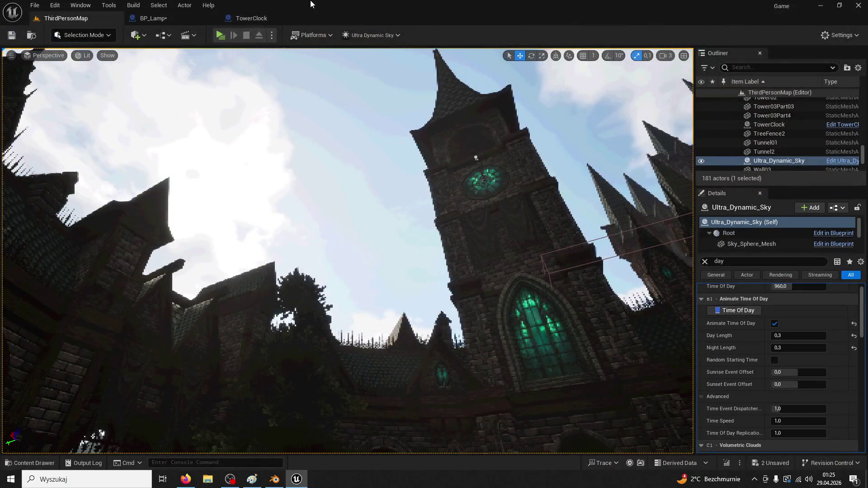
Move BP_Lamp's Event Tick node down and to the left.
click(261, 18)
drag(270, 130, 291, 223)
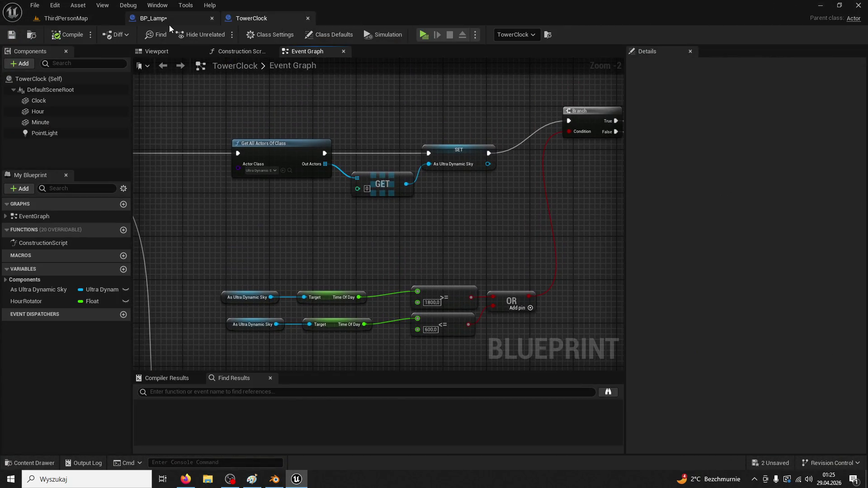
click(154, 18)
mouse_move(425, 253)
mouse_down()
mouse_move(351, 227)
mouse_move(483, 224)
mouse_up()
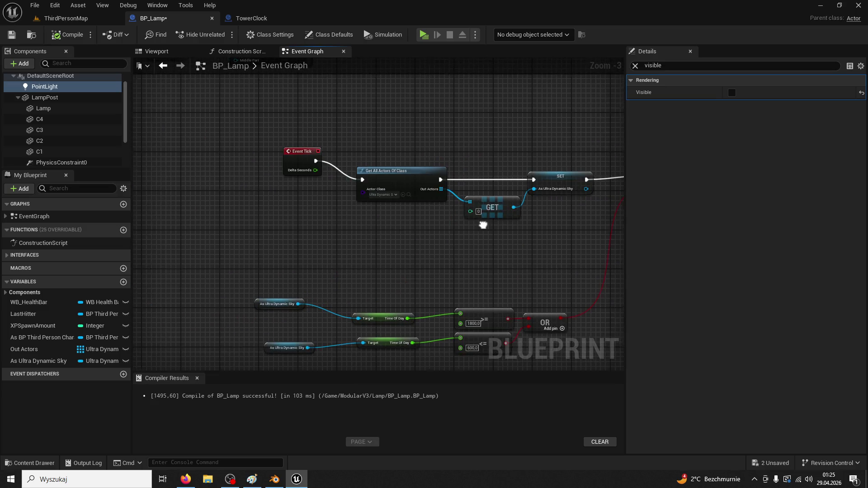
drag(298, 151, 289, 171)
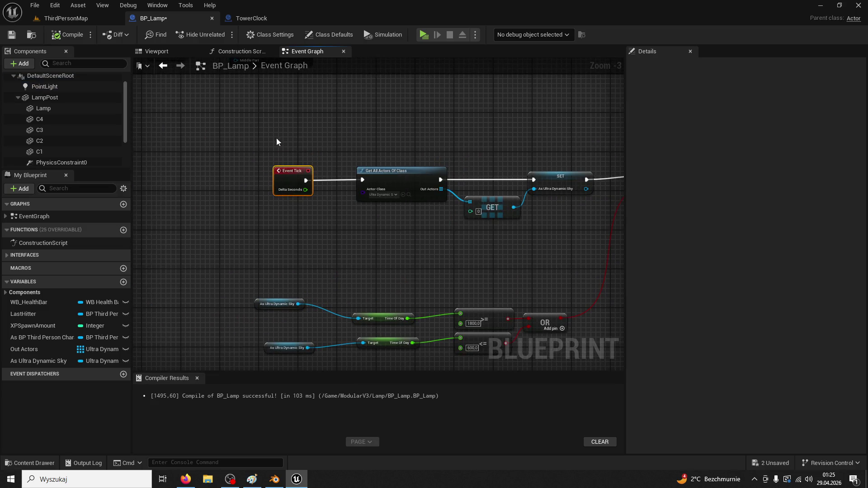
Review TowerClock's Event Tick, GET, SET and Branch nodes.
click(253, 23)
mouse_move(270, 226)
mouse_down()
mouse_move(428, 233)
mouse_move(299, 180)
mouse_up()
scroll(299, 179, down, 2)
scroll(419, 201, up, 1)
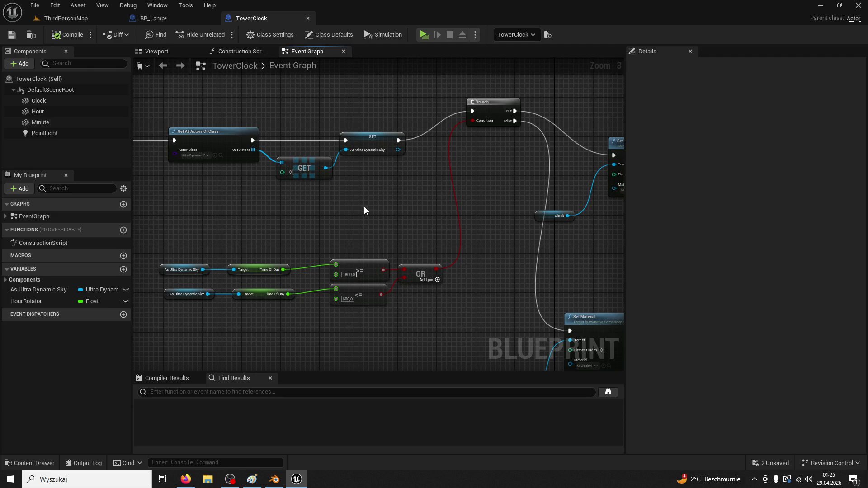
scroll(364, 204, up, 2)
drag(370, 234, 343, 237)
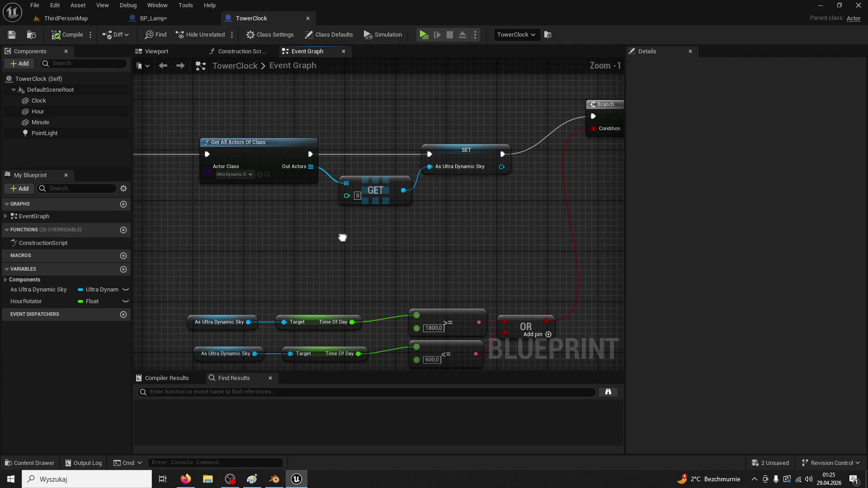
click(170, 21)
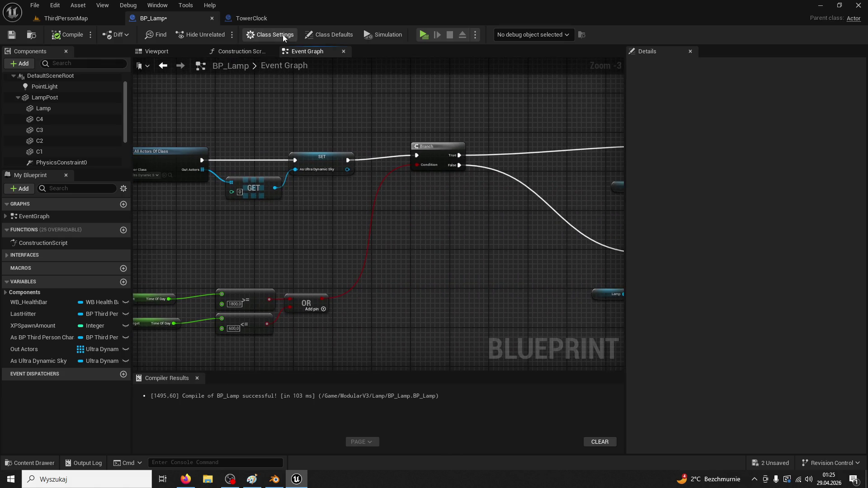
click(262, 19)
mouse_move(367, 113)
mouse_down()
mouse_move(322, 168)
mouse_move(341, 144)
mouse_up()
scroll(341, 144, down, 2)
Center BP_Lamp's Branch and Set Material nodes and pull a new wire from Branch True.
click(199, 18)
scroll(330, 215, down, 3)
scroll(329, 214, up, 3)
mouse_move(309, 199)
mouse_down()
mouse_move(362, 254)
mouse_move(406, 167)
mouse_move(409, 179)
mouse_move(440, 141)
mouse_up()
click(502, 127)
drag(502, 127, 306, 132)
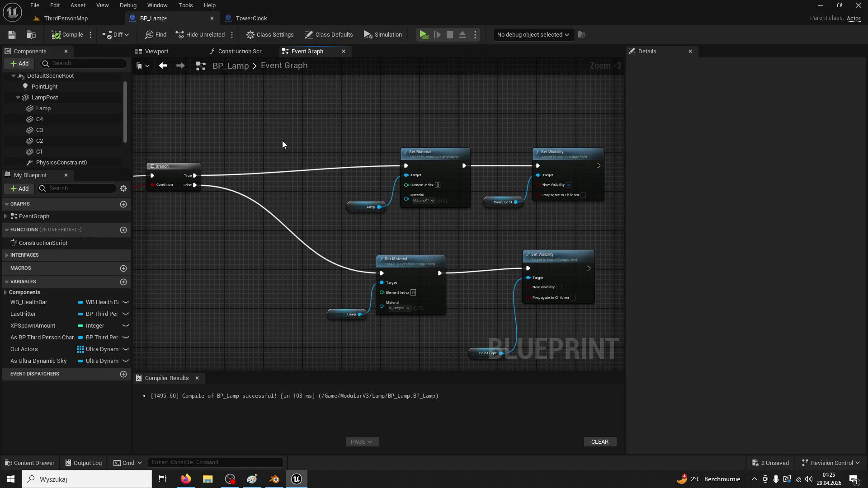
drag(195, 174, 252, 126)
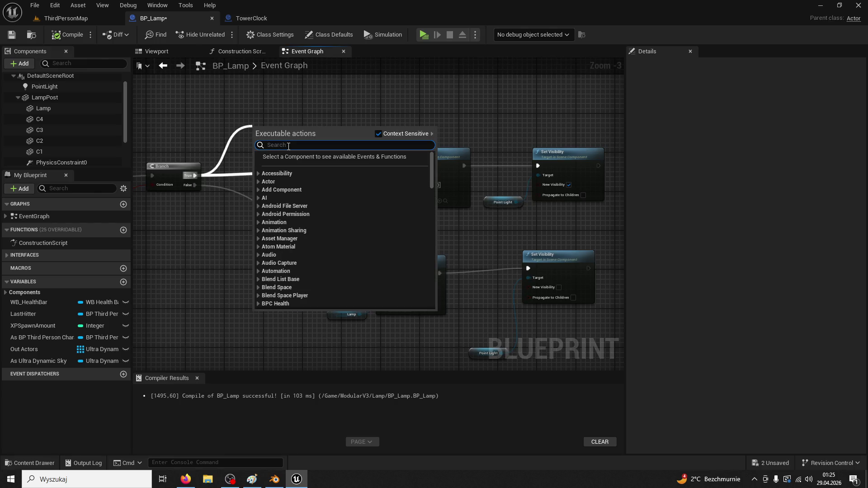
Add a Print String reading 'dzien' on BP_Lamp's Branch True path.
text(print)
key(Return)
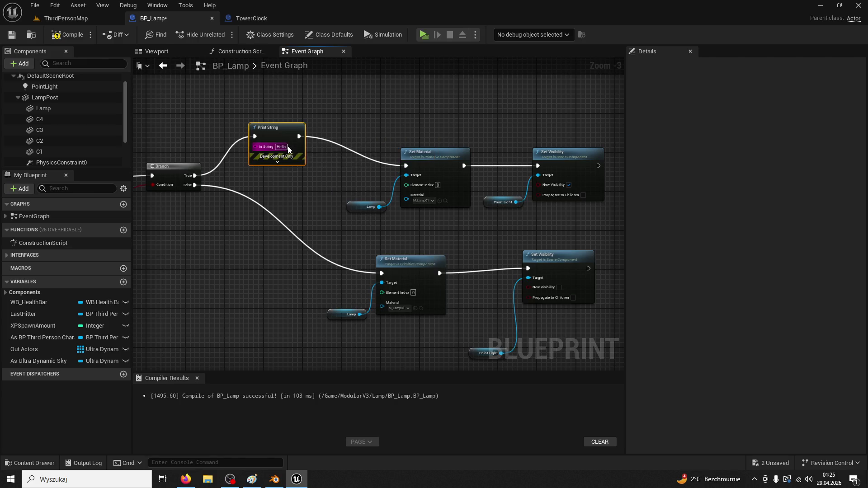
click(281, 147)
text(dzien)
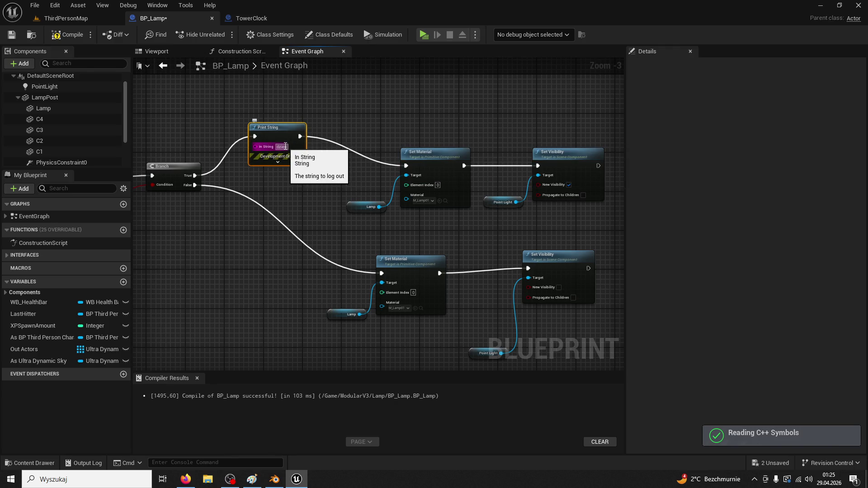
key(Return)
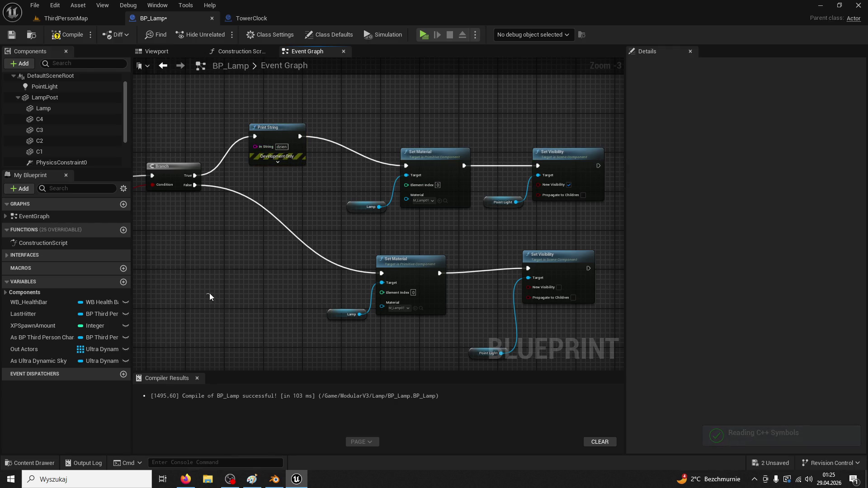
Paste a copy of the Print String, wire Branch False to it, and set its message to 'NOC'.
key(ctrl+v)
drag(195, 185, 201, 229)
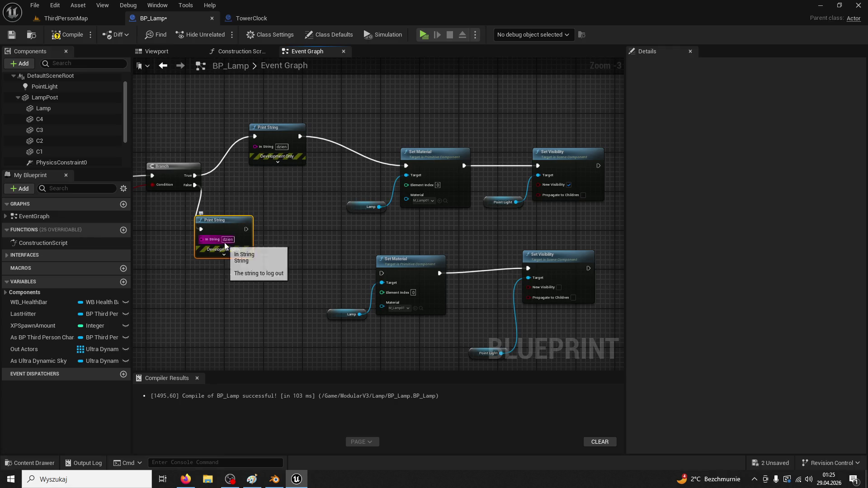
click(227, 240)
text(NOC)
key(Return)
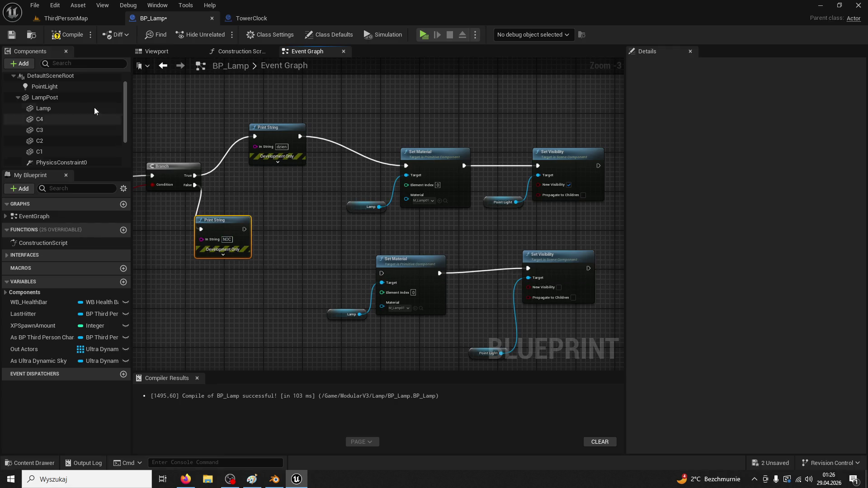
click(66, 18)
Play-test the level running the character through the town, then stop and go to TowerClock.
click(222, 35)
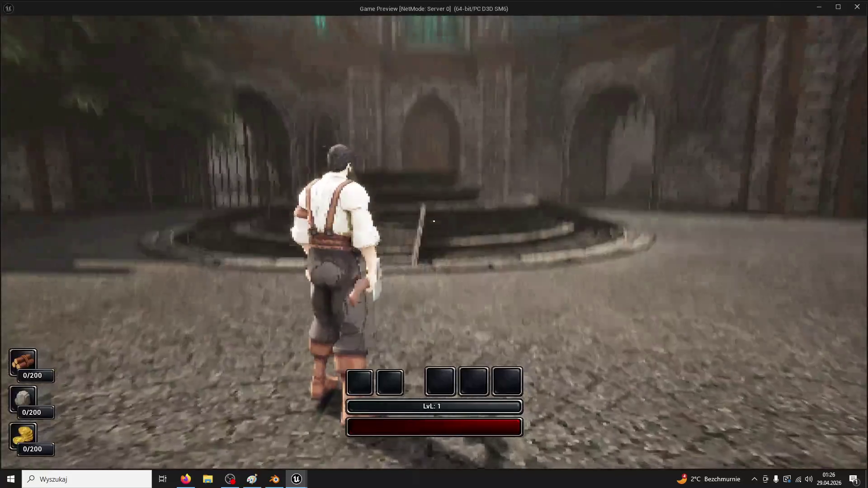
key(w)
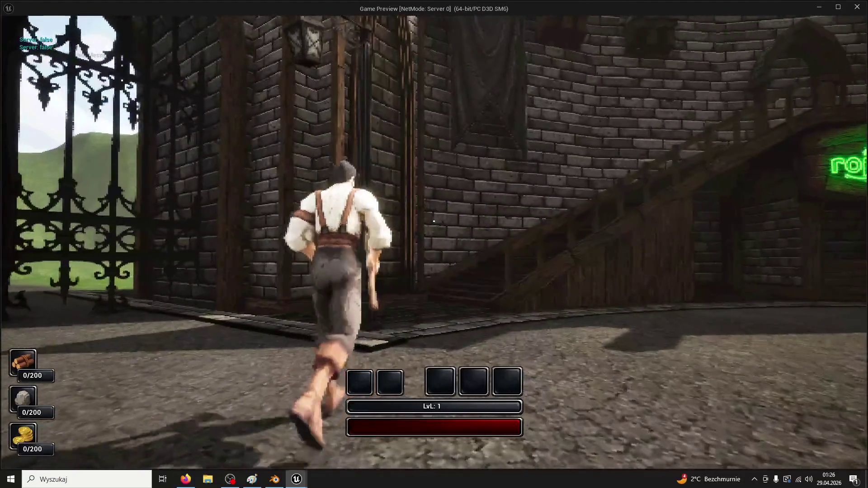
key(w)
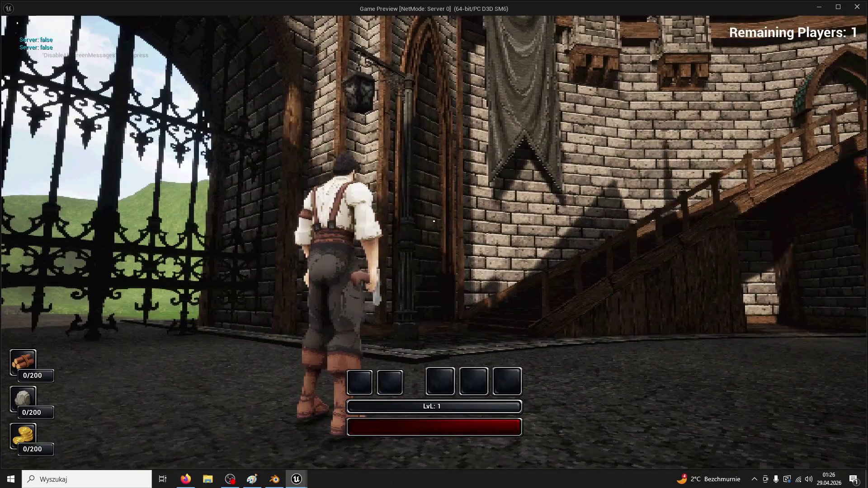
key(Escape)
click(238, 19)
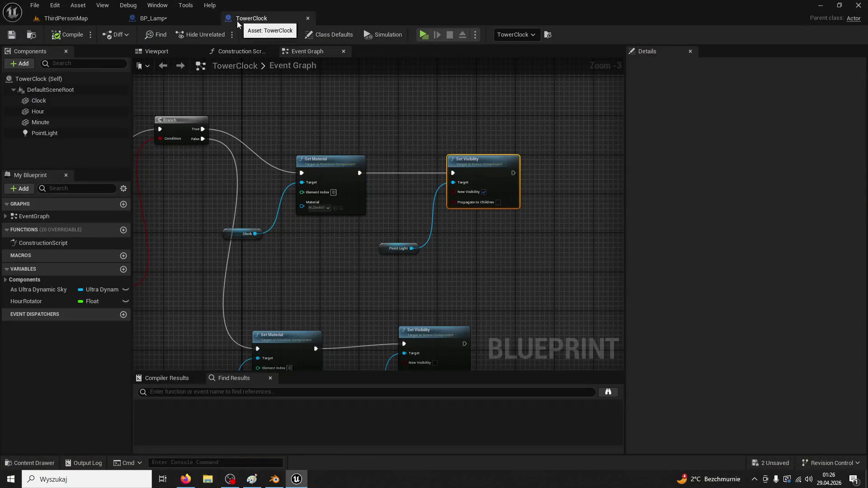
mouse_move(392, 103)
mouse_down()
mouse_move(465, 97)
mouse_move(510, 113)
mouse_move(484, 129)
mouse_move(587, 144)
mouse_up()
mouse_move(348, 212)
mouse_down()
mouse_move(514, 215)
mouse_move(448, 113)
mouse_move(403, 192)
mouse_move(428, 226)
mouse_move(333, 281)
mouse_move(133, 76)
mouse_up()
click(167, 21)
mouse_move(231, 124)
mouse_down()
mouse_move(316, 170)
mouse_move(429, 159)
mouse_move(458, 133)
mouse_up()
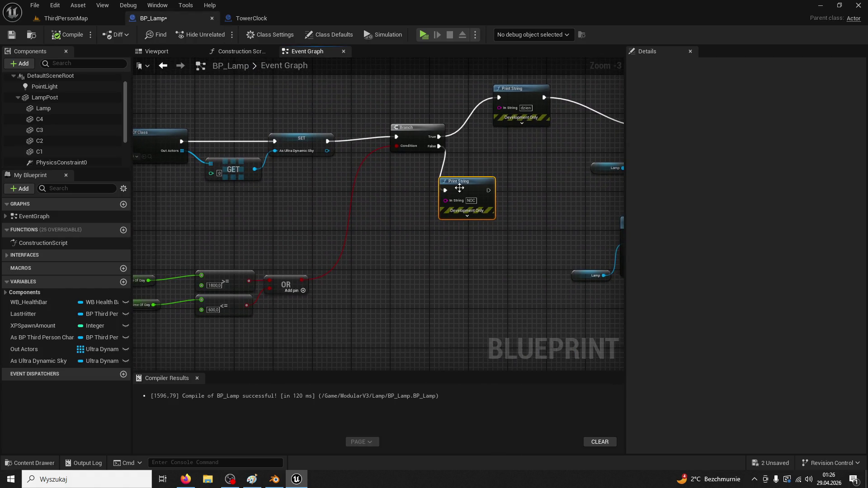
right_click(542, 97)
mouse_move(560, 126)
mouse_down()
mouse_move(533, 188)
mouse_move(426, 194)
mouse_move(400, 177)
mouse_move(538, 170)
mouse_up()
scroll(425, 194, up, 1)
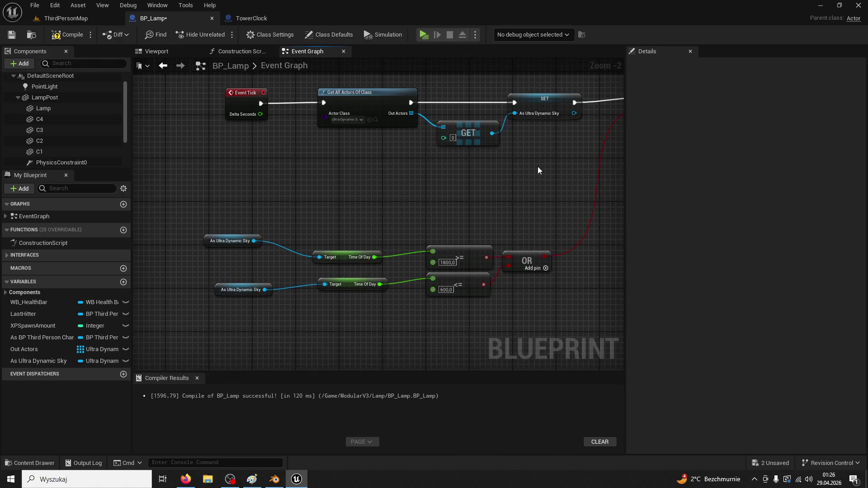
click(281, 21)
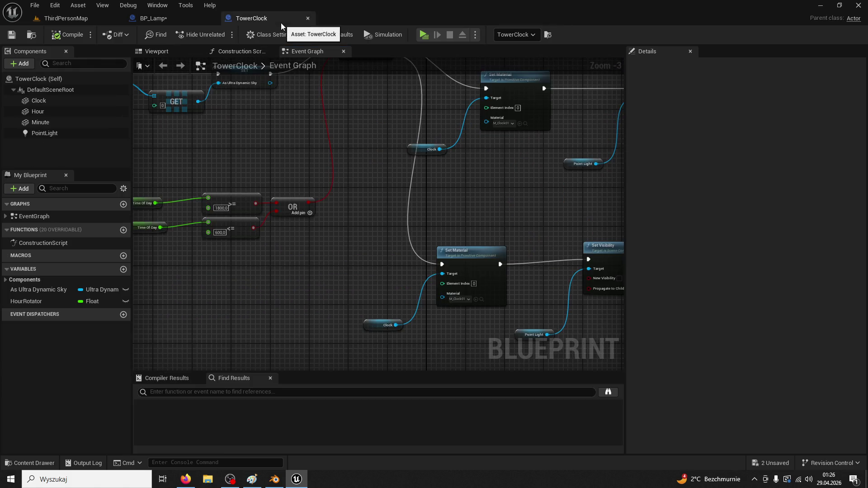
mouse_move(278, 99)
mouse_down()
mouse_move(463, 205)
mouse_move(346, 203)
mouse_move(399, 202)
mouse_move(395, 208)
mouse_up()
Add a Print String with message '1' on TowerClock's Branch True output.
mouse_move(420, 146)
mouse_down()
mouse_move(457, 147)
mouse_move(461, 138)
mouse_up()
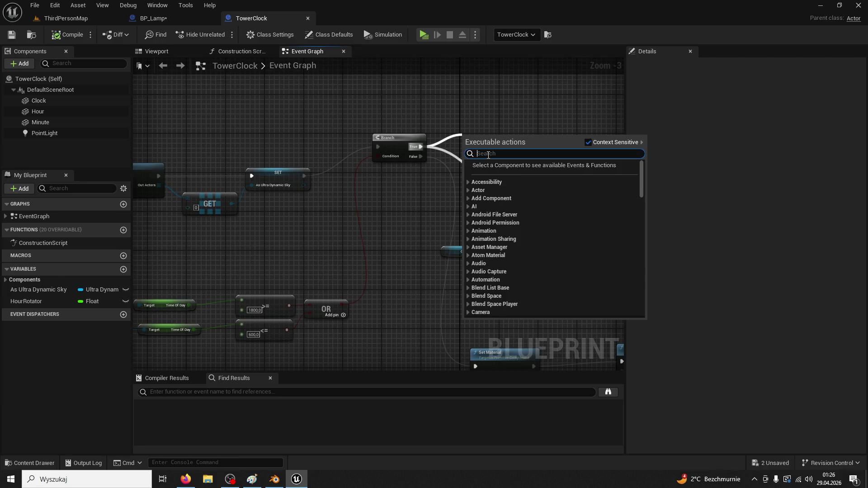
text(PRINM)
key(BackSpace)
key(BackSpace)
text(T)
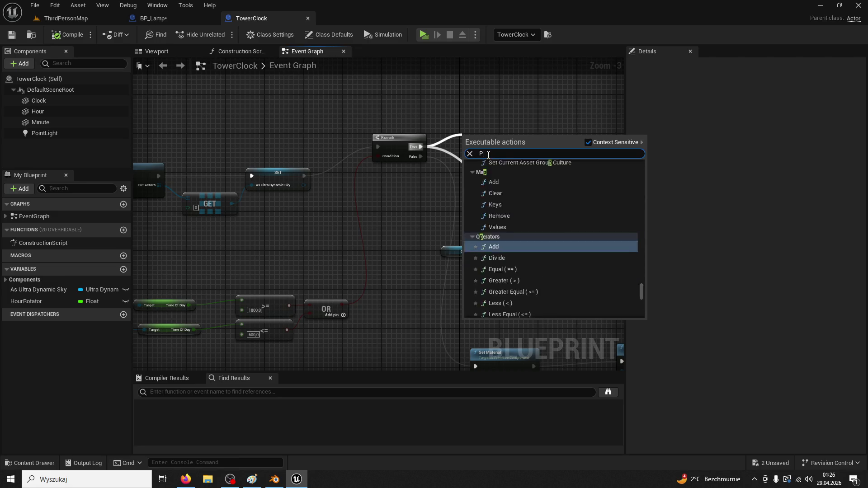
key(Return)
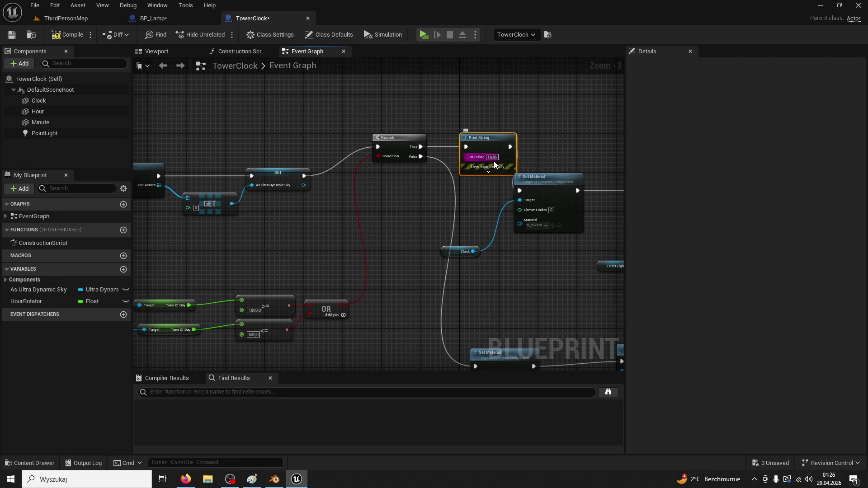
text(1)
Add a Print String with message '2' on the Branch False output.
drag(421, 157, 398, 299)
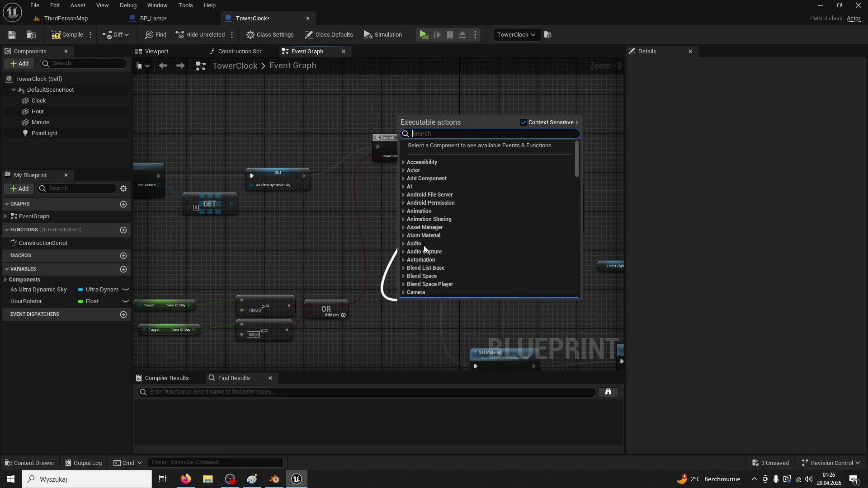
text(PRINT S)
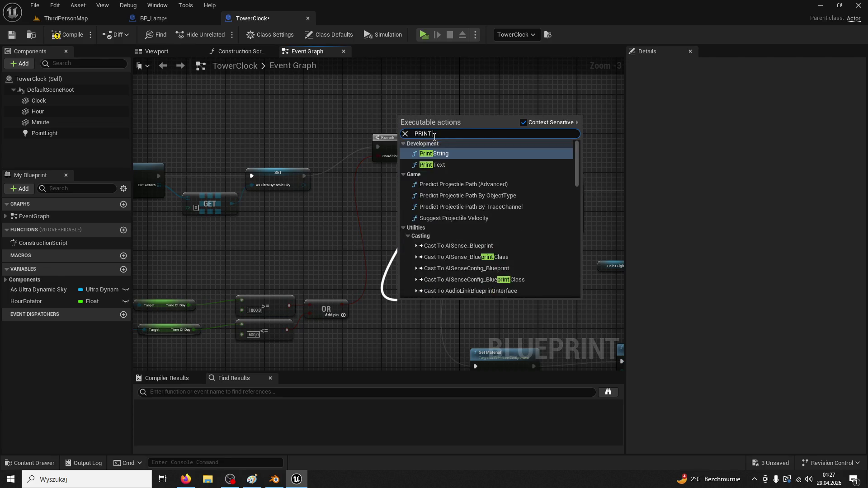
key(Return)
click(425, 322)
text(2)
key(Return)
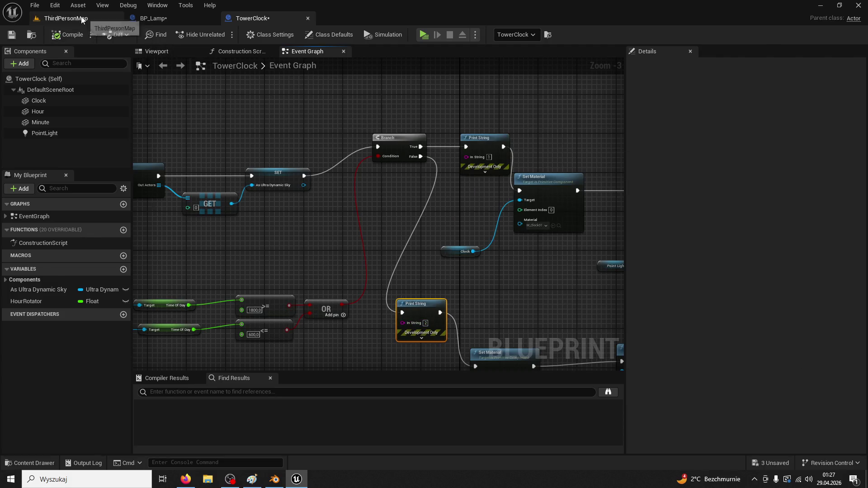
Run a short play test of ThirdPersonMap, then return to TowerClock.
click(81, 19)
click(220, 35)
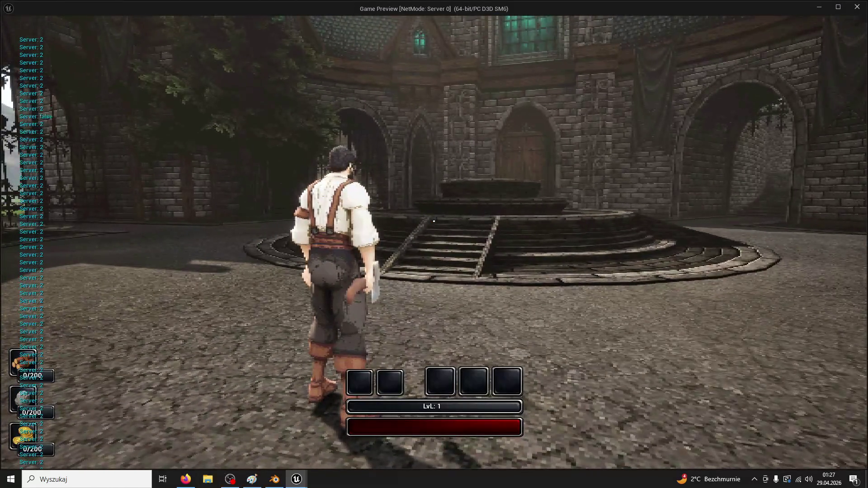
key(Escape)
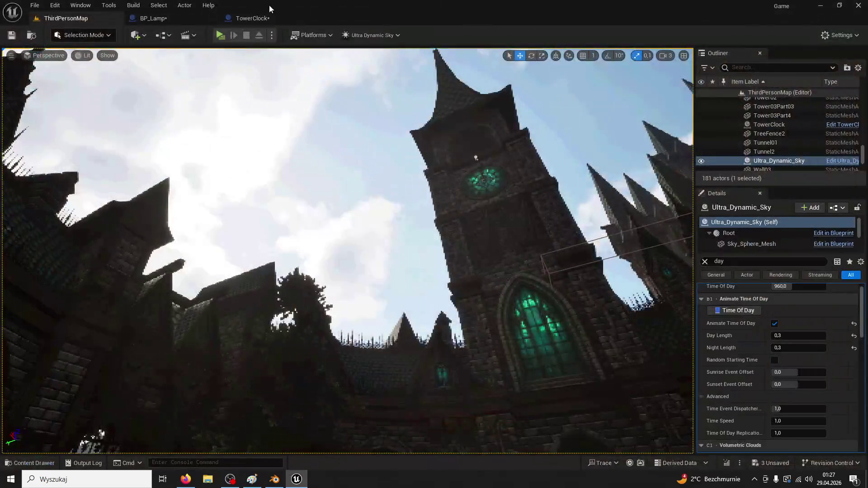
click(264, 21)
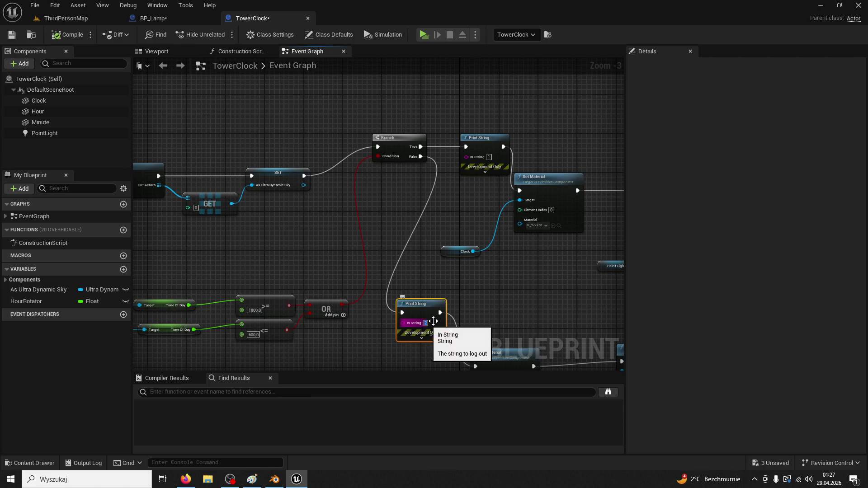
Change TowerClock's debug messages to 'cLOCK 2' on False and 'cLOCK1' on True.
text(cLOCK)
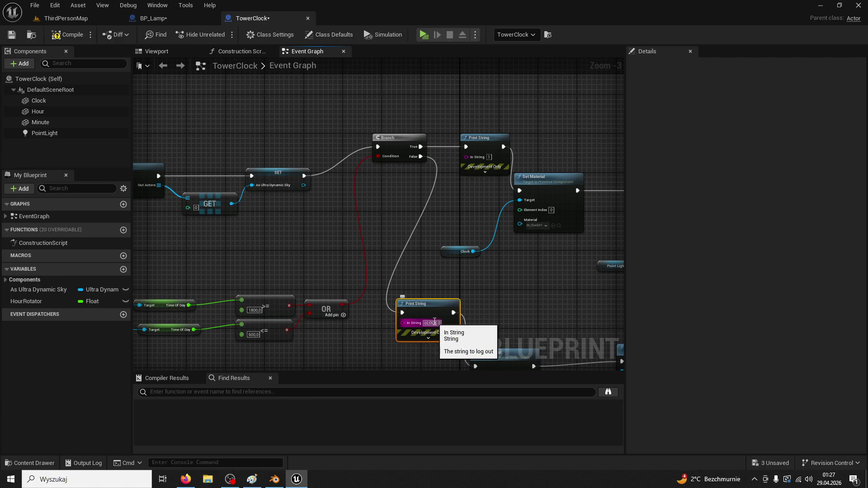
key(Return)
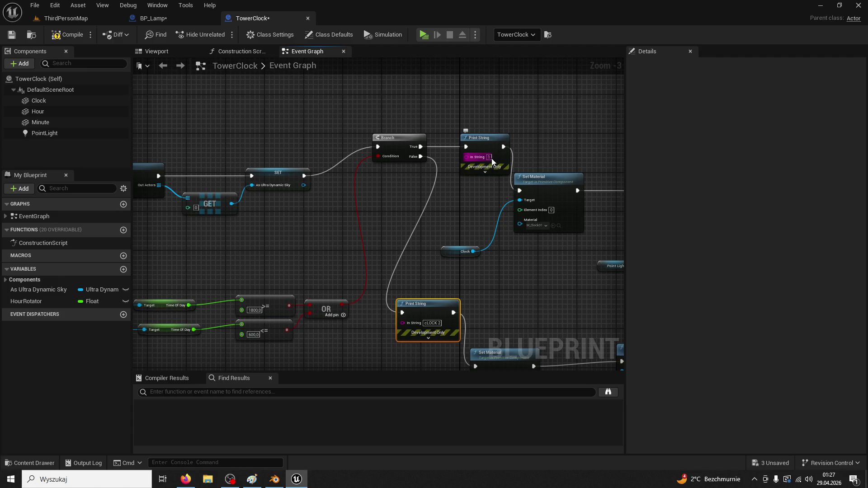
key(Return)
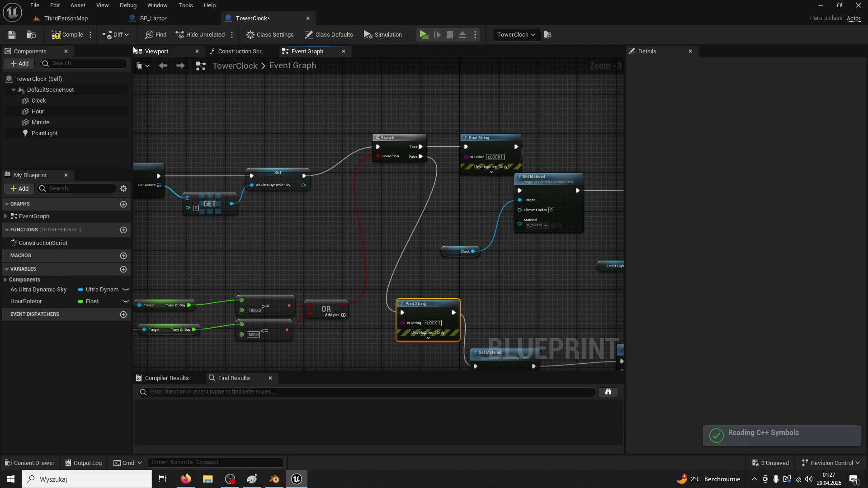
Play-test the level to watch the clock messages, then return to TowerClock.
click(72, 19)
click(220, 35)
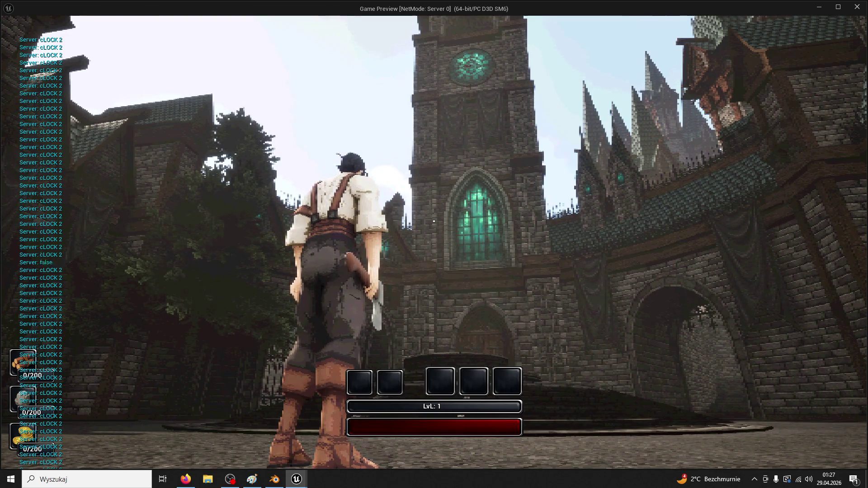
mouse_move(433, 244)
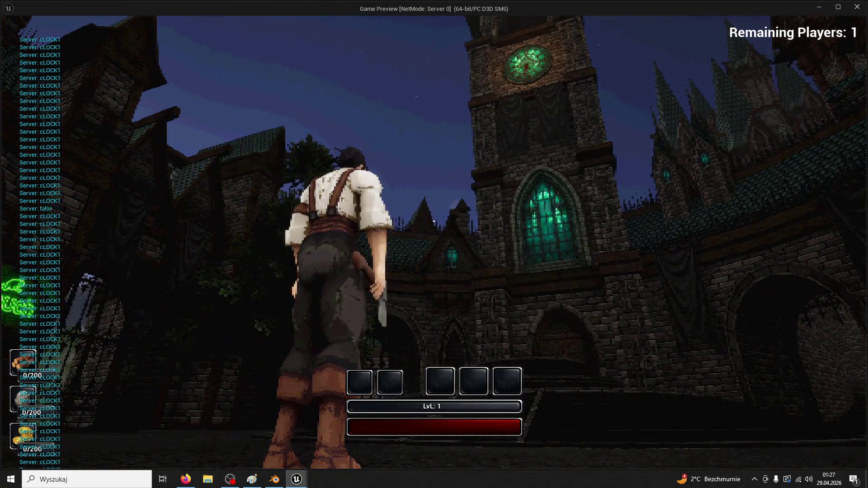
key(Escape)
click(234, 19)
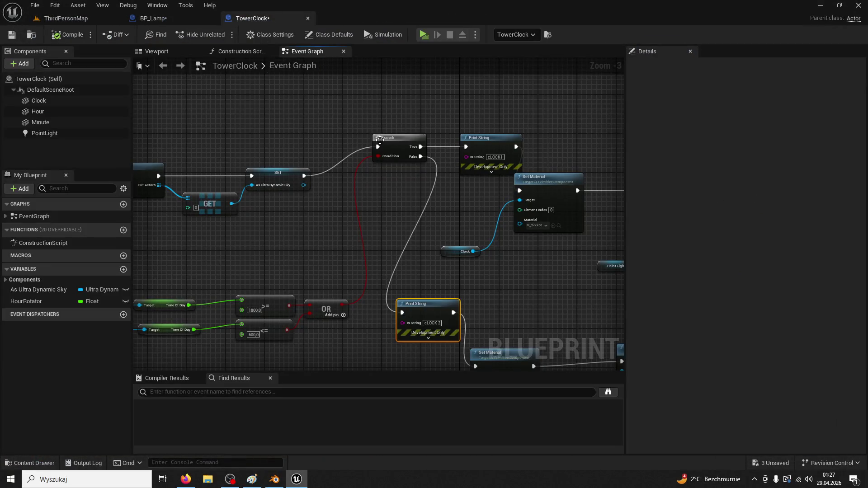
Delete the cLOCK1 Print String and wire Branch True and False to the two Set Material nodes.
click(481, 145)
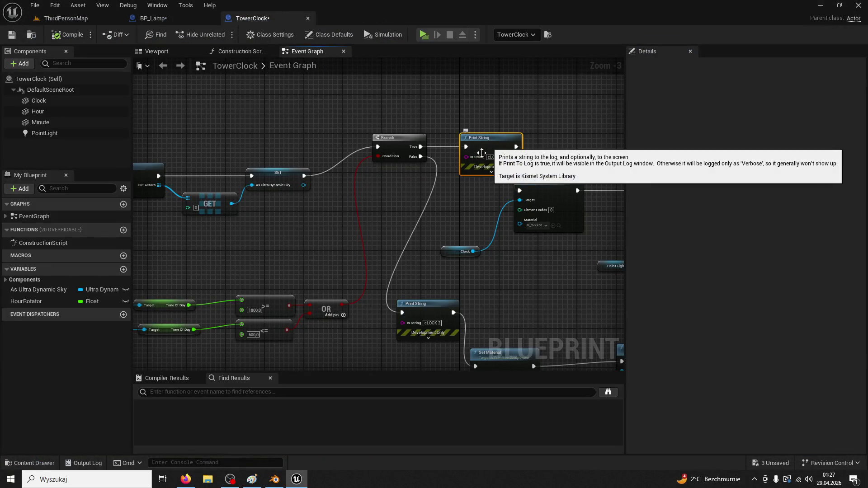
key(Delete)
key(Delete)
mouse_move(421, 146)
mouse_down()
mouse_move(513, 200)
mouse_move(519, 191)
mouse_up()
mouse_move(420, 157)
mouse_down()
mouse_move(474, 354)
mouse_move(475, 325)
mouse_up()
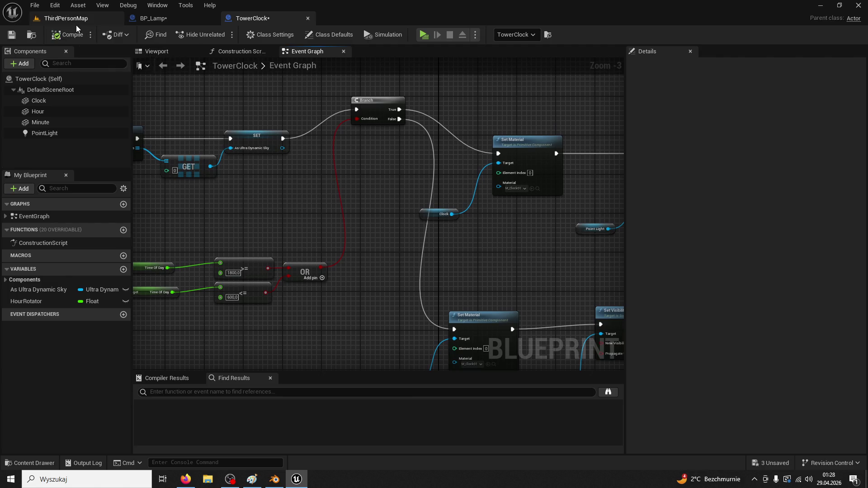
Run a quick play test, then review TowerClock's Branch, Set Material and Time Of Day nodes.
click(76, 22)
click(220, 36)
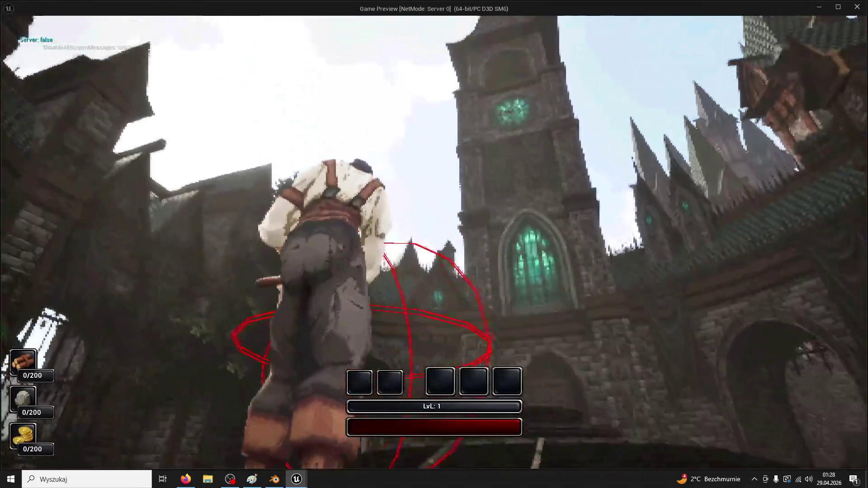
key(Escape)
click(179, 21)
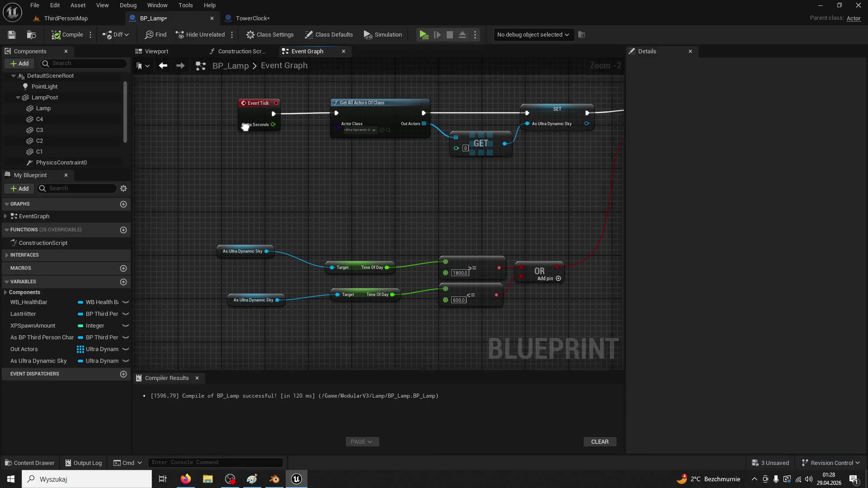
click(246, 19)
scroll(470, 131, down, 1)
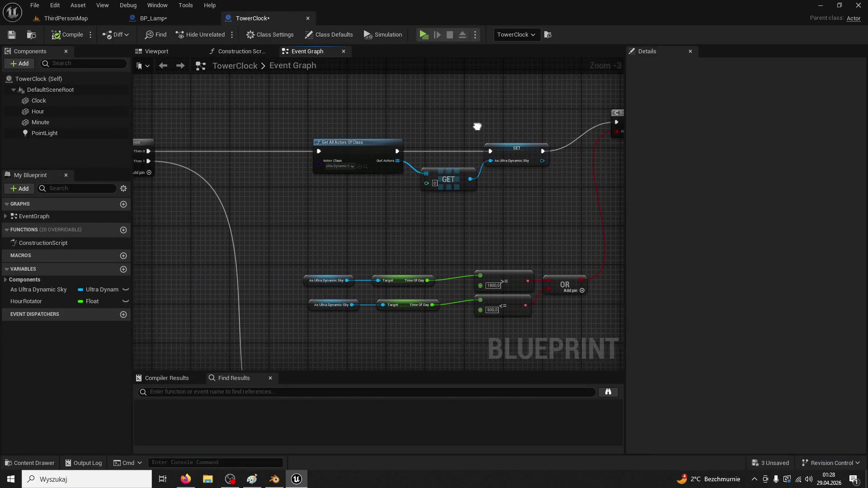
scroll(350, 217, down, 1)
scroll(351, 220, up, 1)
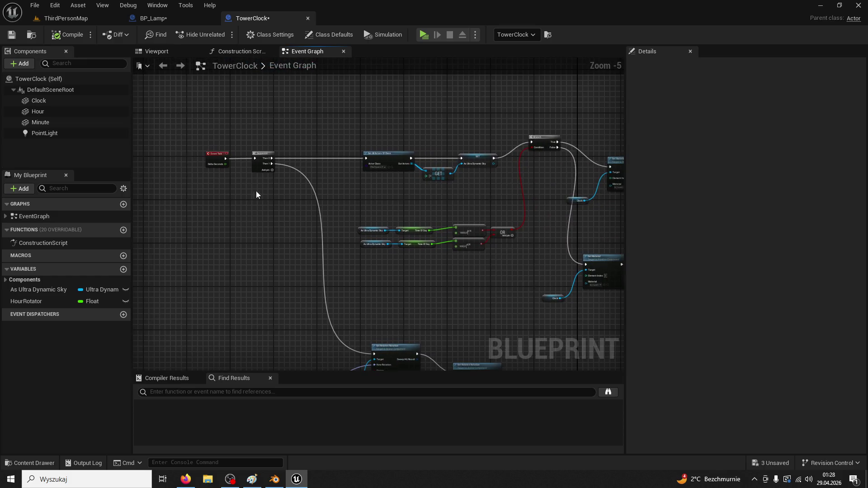
drag(311, 193, 220, 190)
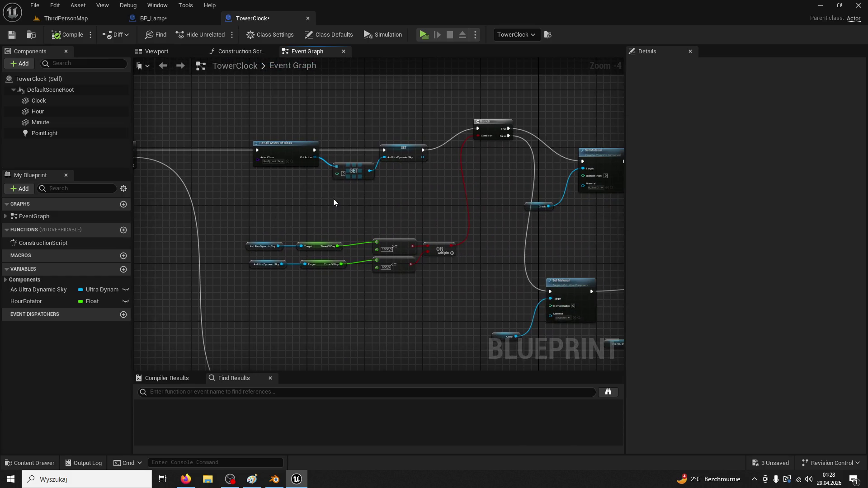
scroll(333, 194, up, 1)
drag(320, 211, 354, 195)
scroll(356, 202, up, 1)
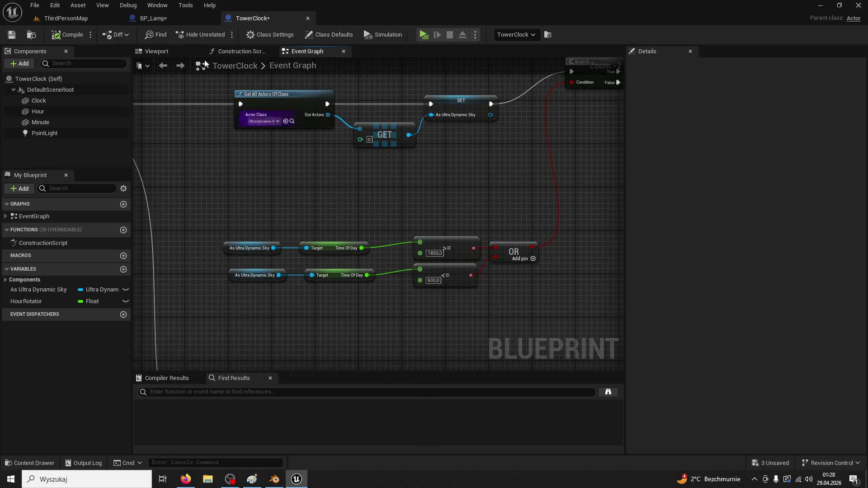
Wire SET's As Ultra Dynamic Sky output into both Time Of Day Target pins in BP_Lamp.
click(184, 19)
drag(252, 157, 251, 111)
scroll(337, 178, down, 1)
drag(337, 178, 328, 219)
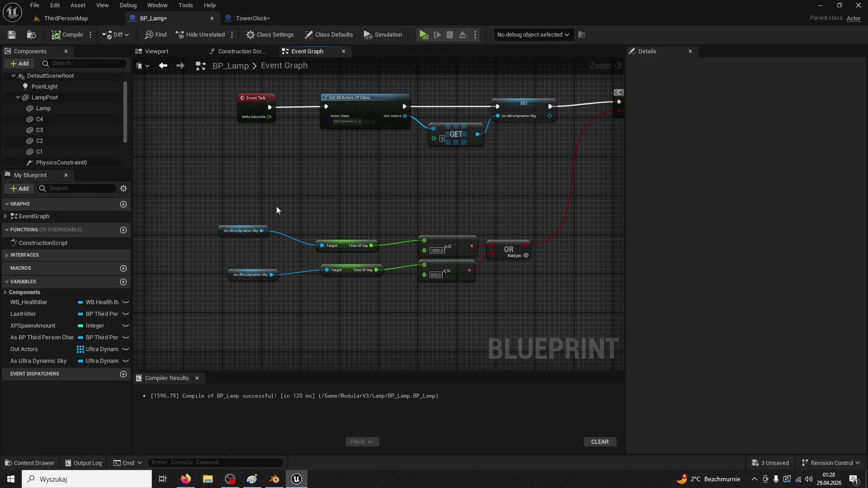
mouse_move(549, 115)
mouse_down()
mouse_move(321, 224)
mouse_move(321, 245)
mouse_up()
mouse_move(549, 116)
mouse_down()
mouse_move(319, 280)
mouse_move(326, 270)
mouse_up()
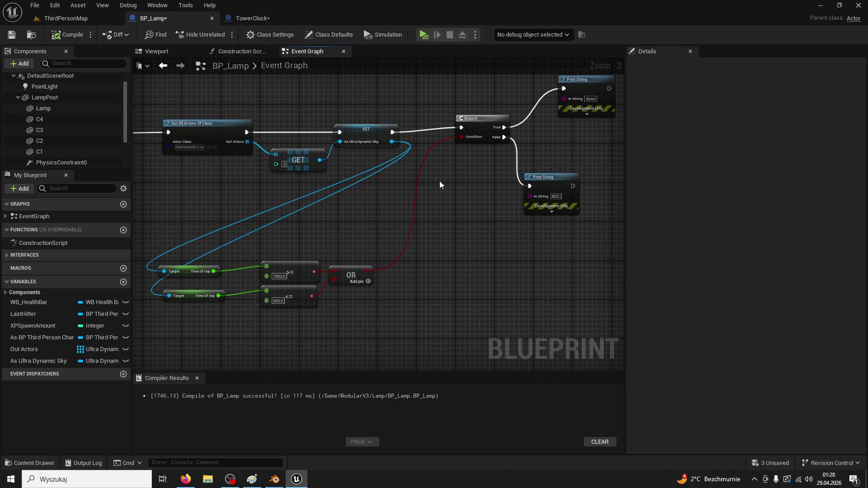
click(66, 18)
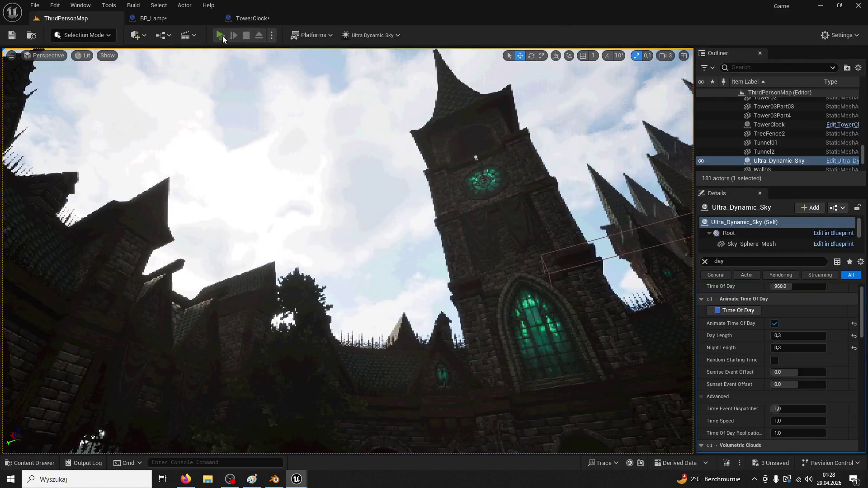
Delete the per-tick Get All Actors Of Class and GET nodes and wire Event Tick straight to Branch.
click(220, 35)
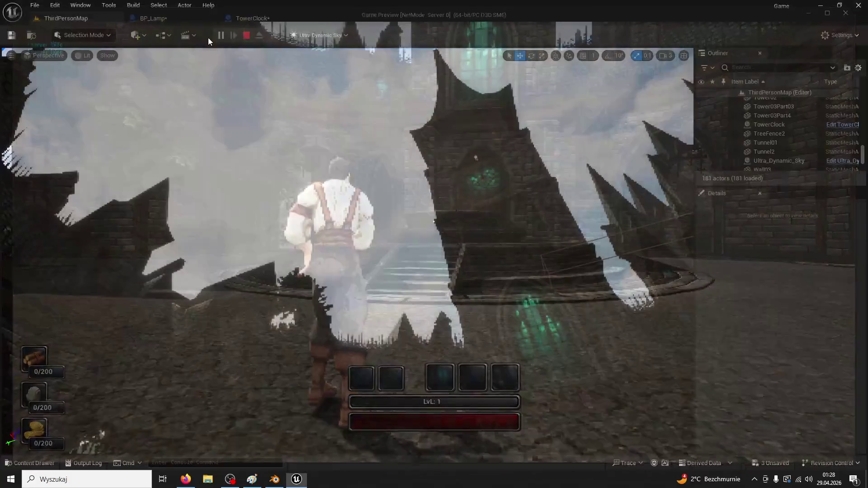
key(Escape)
click(165, 14)
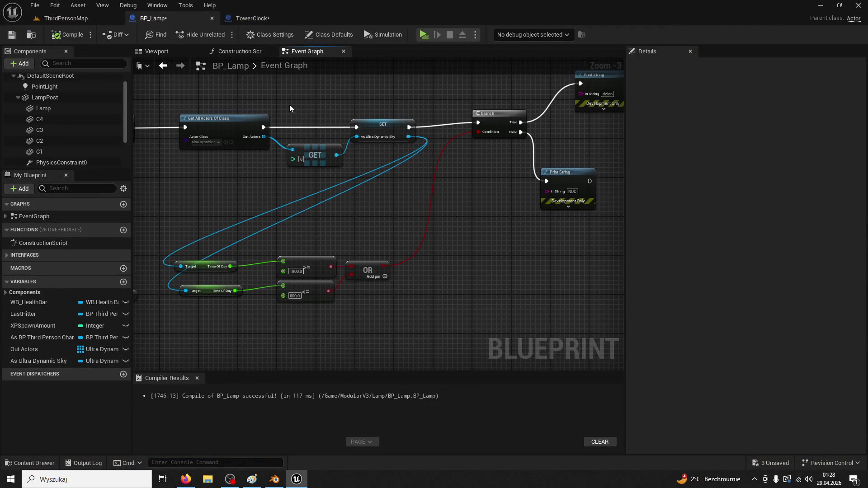
drag(300, 100, 451, 173)
key(Delete)
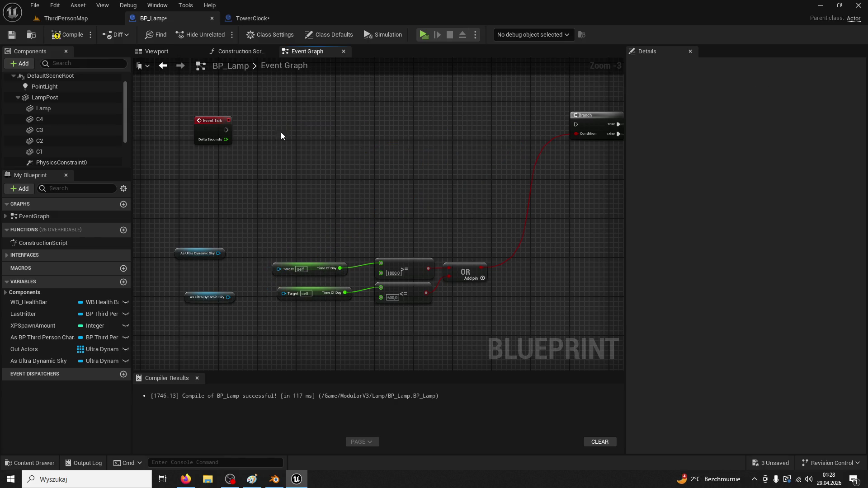
drag(226, 130, 575, 124)
Wire the BeginPlay sky reference into the Time Of Day checks.
scroll(363, 319, down, 2)
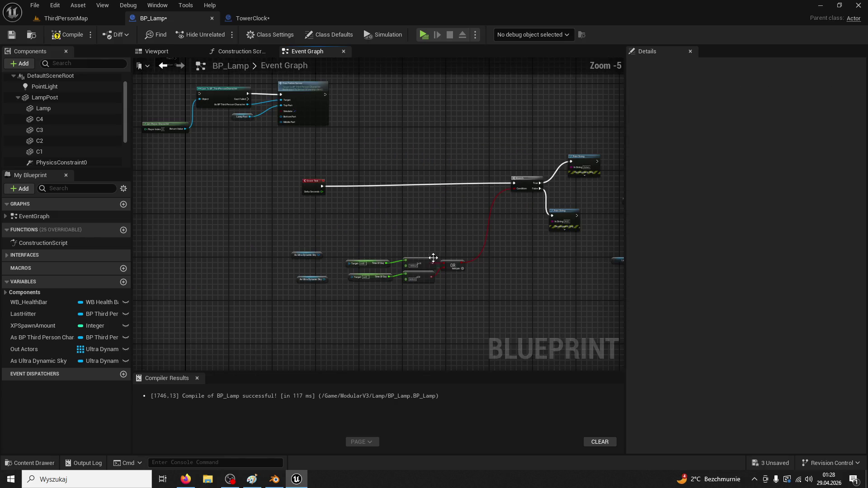
mouse_move(363, 320)
mouse_down()
mouse_move(480, 232)
mouse_move(485, 311)
mouse_move(538, 271)
mouse_move(546, 217)
mouse_up()
scroll(455, 233, up, 2)
scroll(481, 246, down, 4)
scroll(413, 271, up, 3)
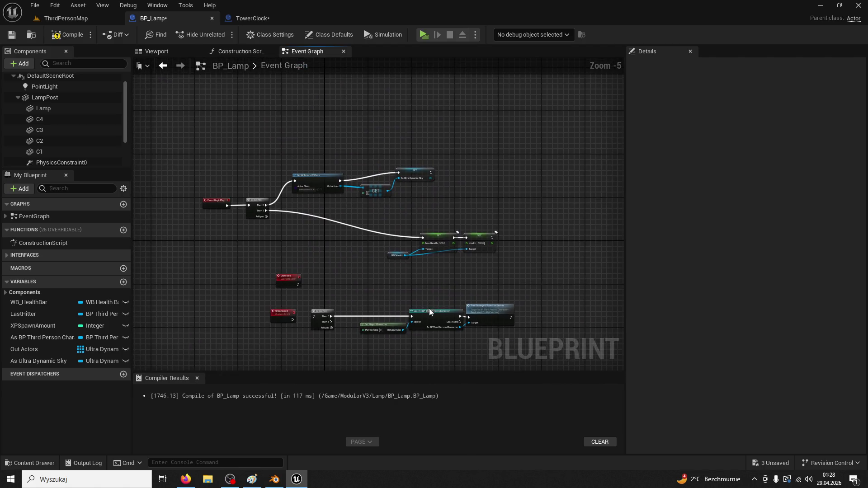
scroll(415, 243, up, 1)
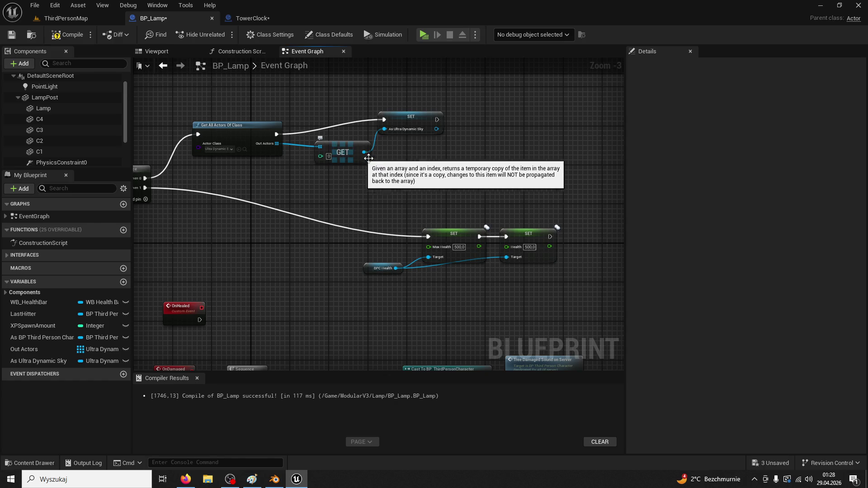
mouse_move(436, 129)
mouse_down()
mouse_move(527, 390)
mouse_move(516, 134)
mouse_move(544, 125)
mouse_move(554, 150)
mouse_move(542, 112)
mouse_move(484, 132)
mouse_move(464, 58)
mouse_move(488, 161)
mouse_move(496, 89)
mouse_move(493, 134)
mouse_move(470, 113)
mouse_move(452, 228)
mouse_move(394, 208)
mouse_move(418, 178)
mouse_move(436, 102)
mouse_up()
Compile BP_Lamp and play-test ThirdPersonMap briefly, then reopen BP_Lamp.
click(69, 36)
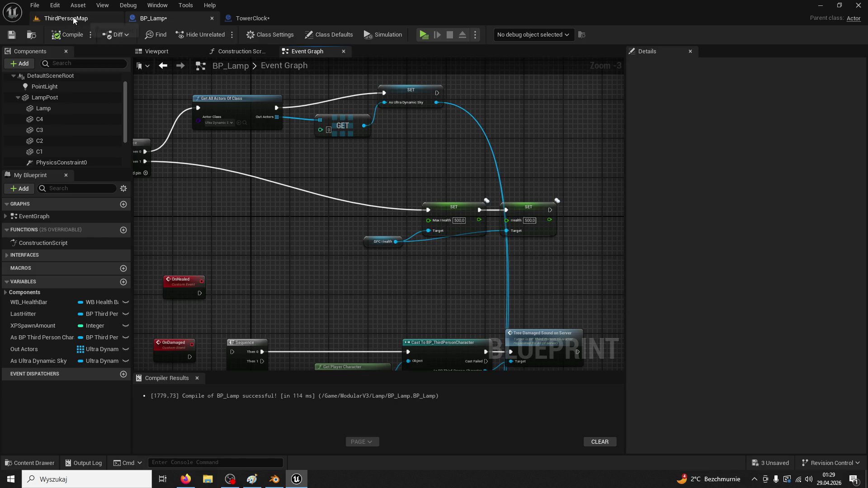
click(66, 18)
click(217, 39)
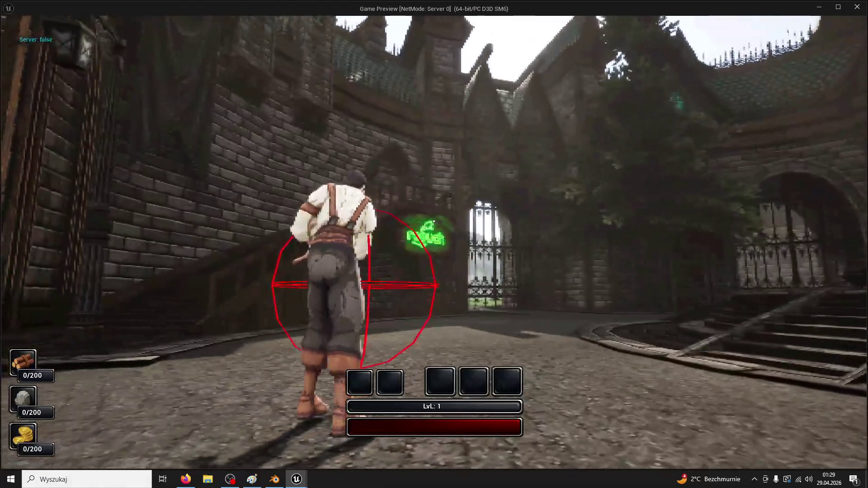
key(Escape)
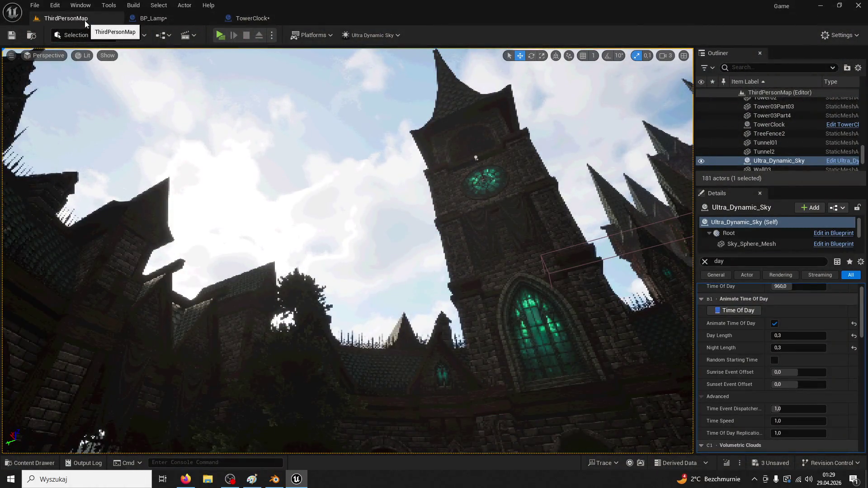
click(153, 18)
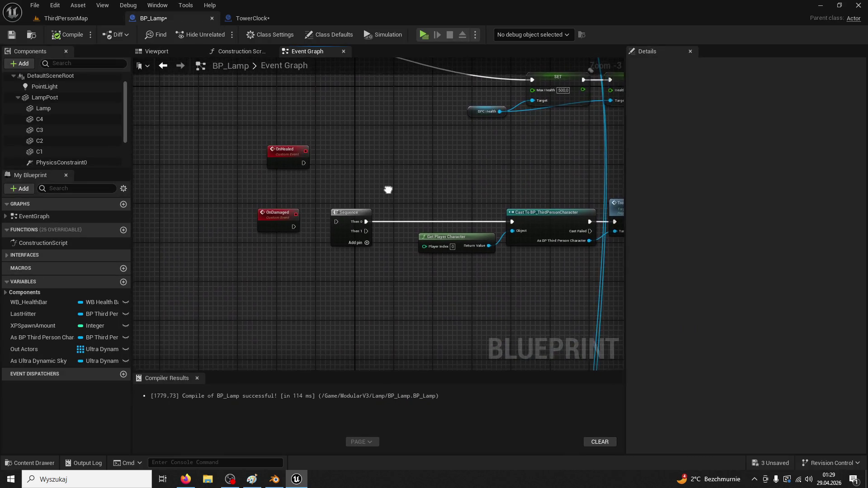
Delete BP_Lamp's old Event Tick node near the Branch.
scroll(387, 188, down, 3)
scroll(345, 249, up, 2)
scroll(346, 252, up, 2)
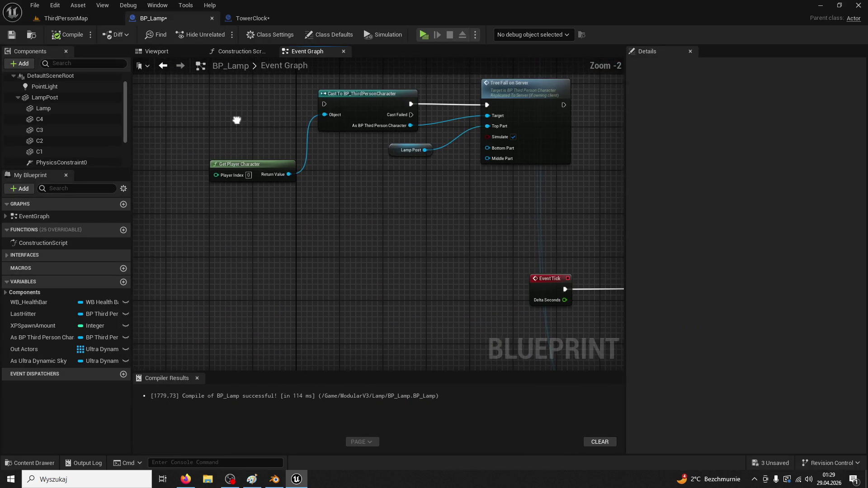
click(470, 216)
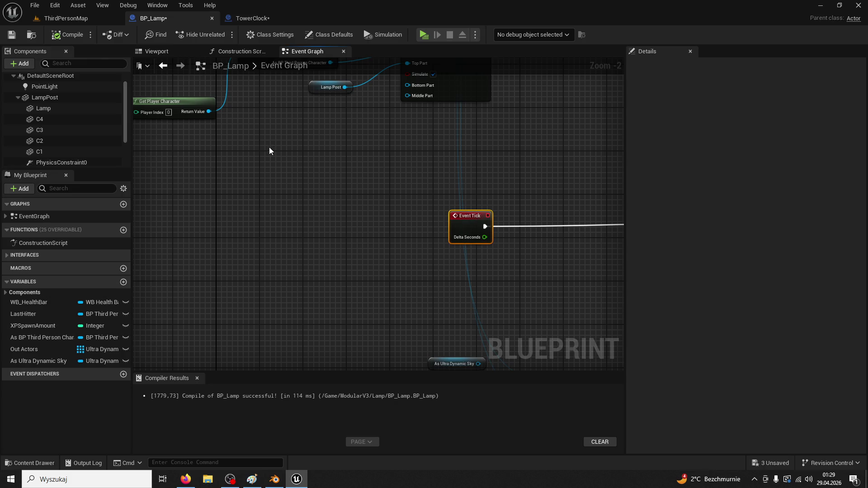
mouse_move(516, 227)
mouse_down()
mouse_move(432, 186)
mouse_move(229, 160)
mouse_up()
mouse_move(357, 172)
mouse_down()
mouse_move(435, 157)
mouse_move(433, 205)
mouse_up()
drag(195, 167, 402, 157)
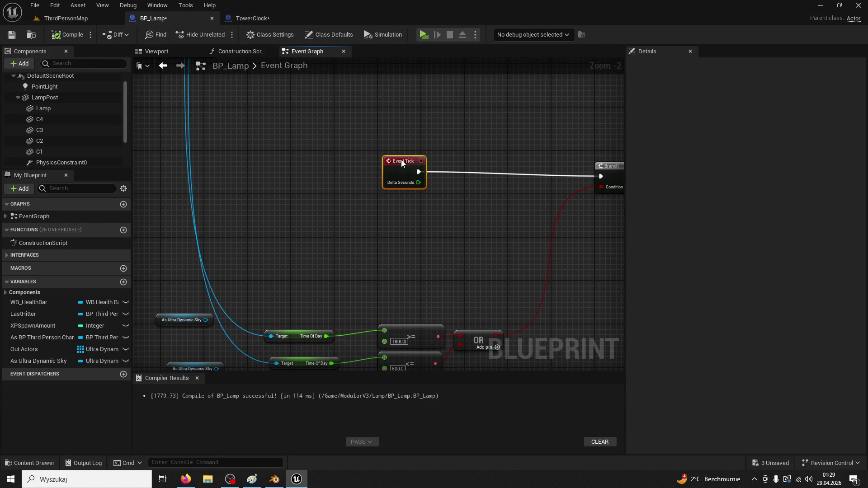
drag(456, 197, 365, 207)
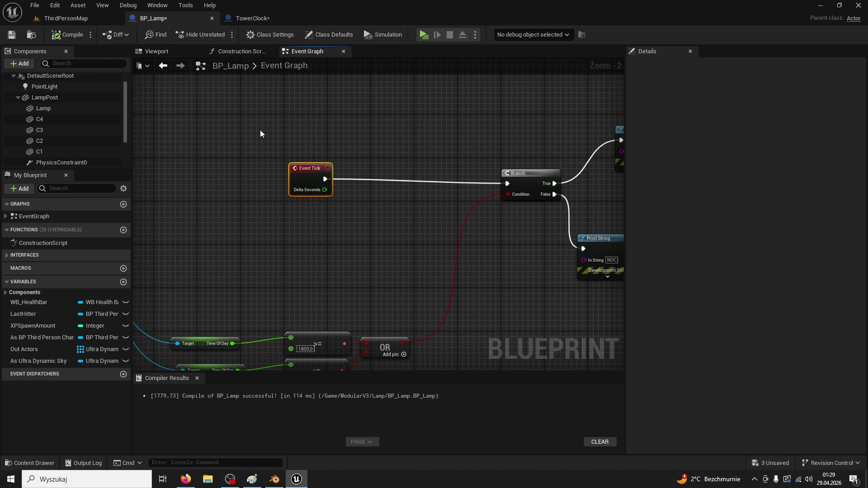
key(Delete)
Add a new Event Tick node feeding a Print String node.
right_click(302, 149)
text(event tick)
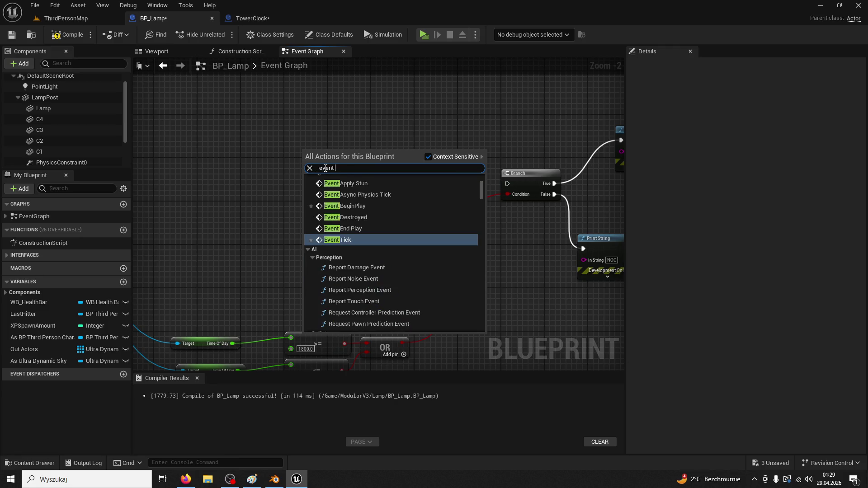
key(Return)
drag(336, 162, 382, 155)
text(print string)
key(Return)
Play-test ThirdPersonMap, then select the lamp post in the level.
click(66, 18)
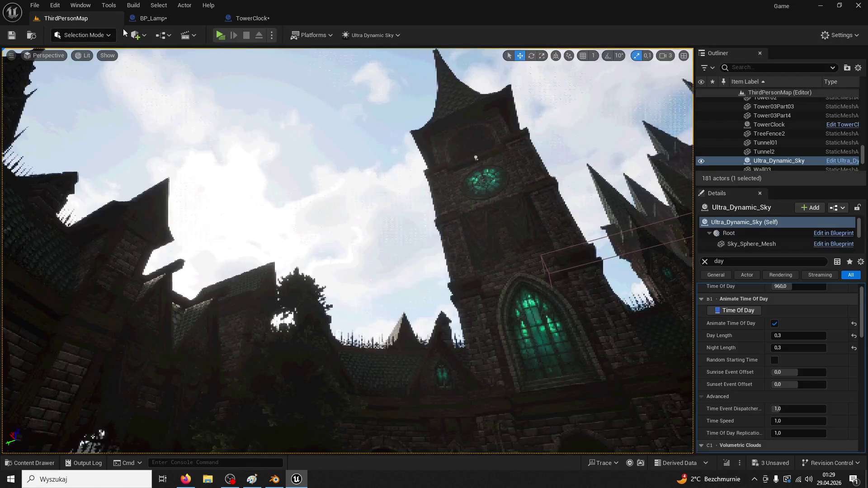
key(alt+p)
key(Escape)
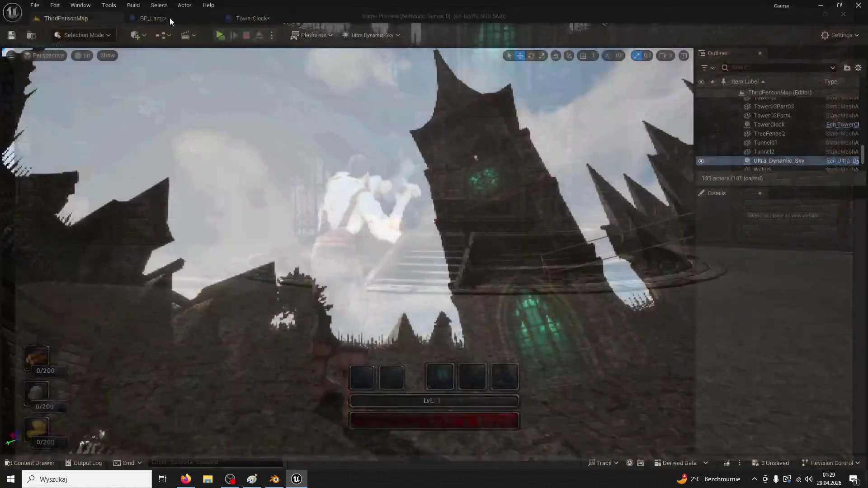
click(174, 18)
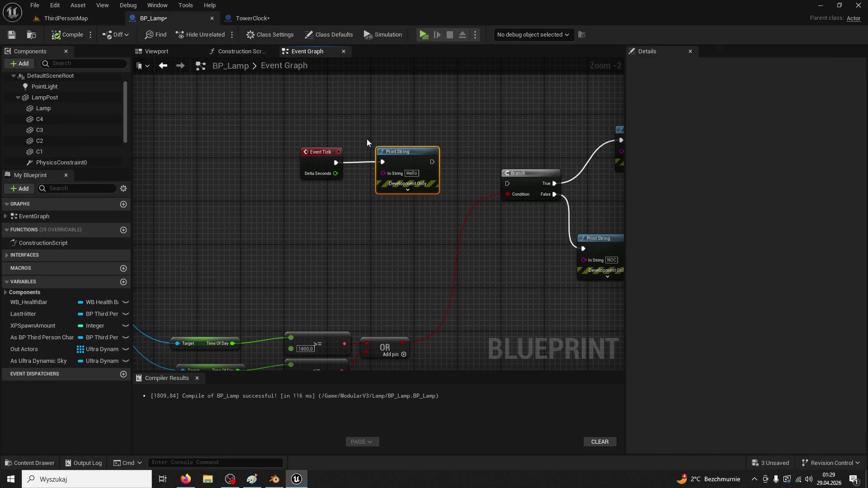
click(65, 18)
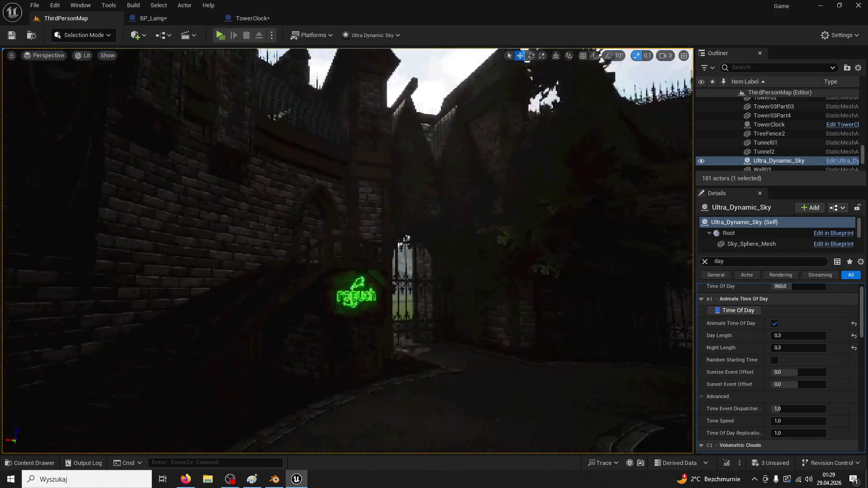
drag(188, 287, 244, 258)
click(360, 269)
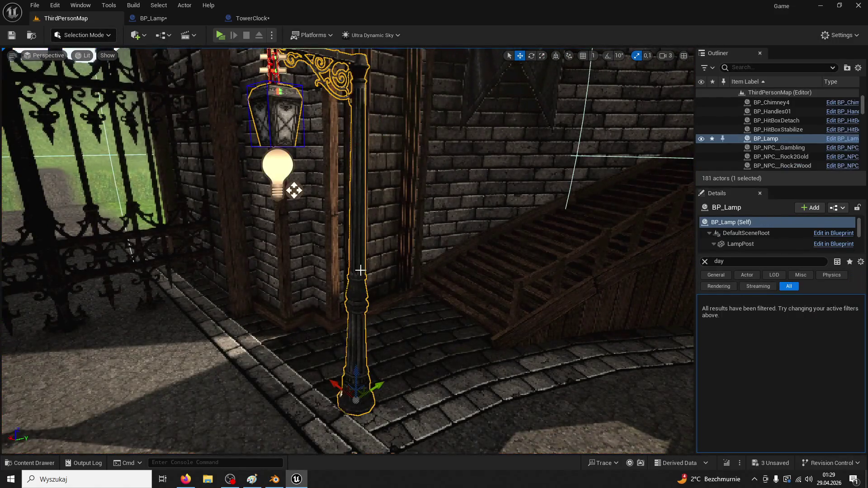
click(199, 18)
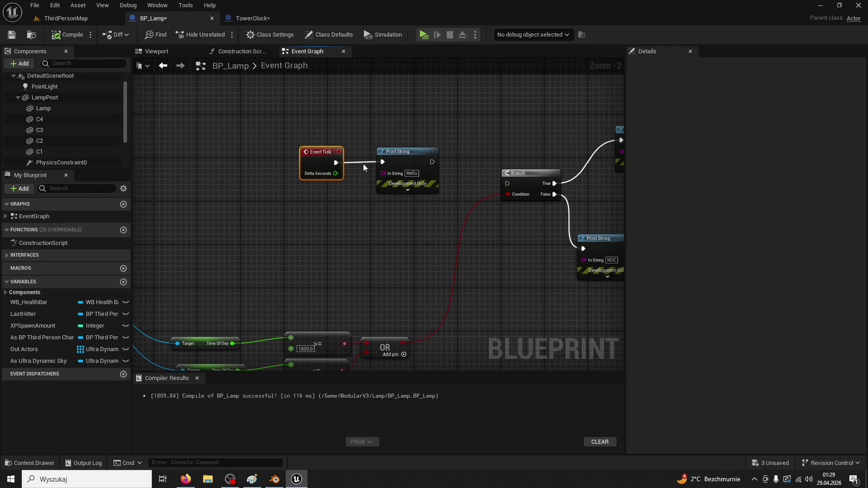
drag(345, 125, 365, 222)
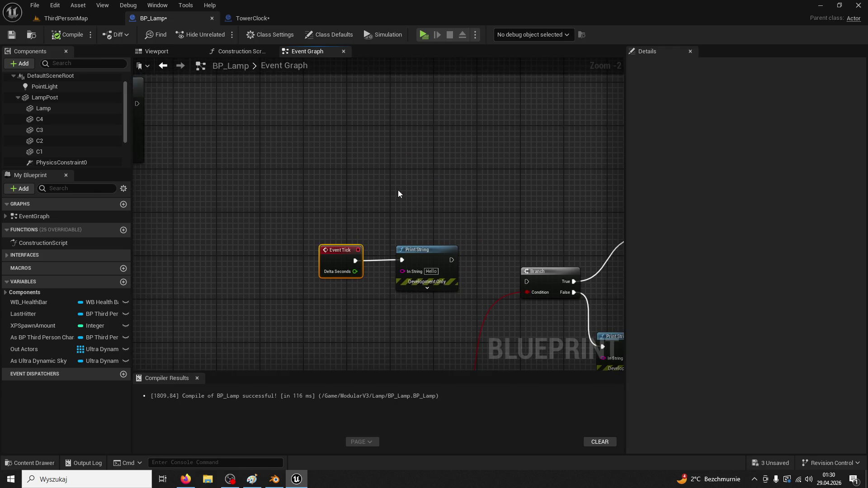
scroll(397, 190, down, 3)
mouse_move(398, 190)
mouse_down()
mouse_move(430, 318)
mouse_move(472, 320)
mouse_up()
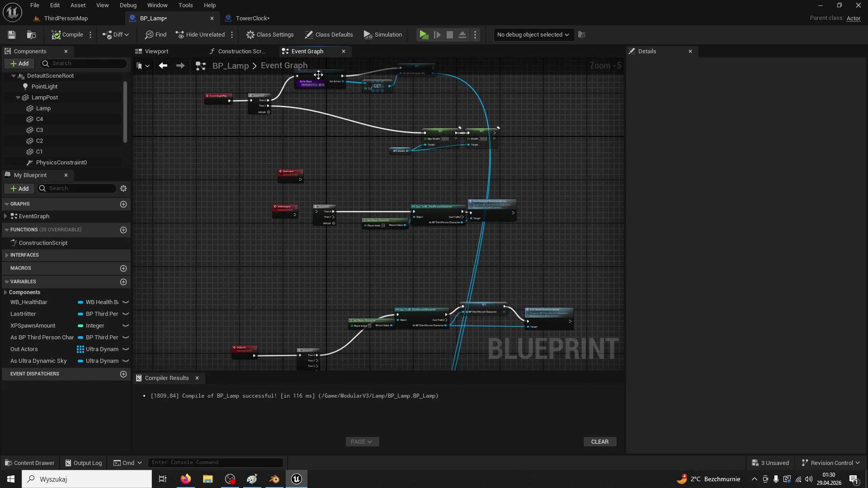
click(252, 18)
scroll(303, 156, up, 3)
scroll(351, 235, down, 5)
scroll(351, 231, up, 4)
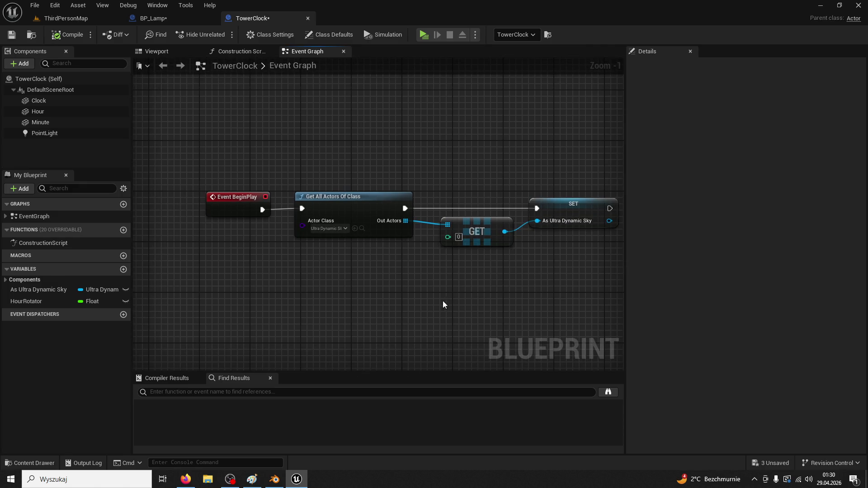
click(249, 199)
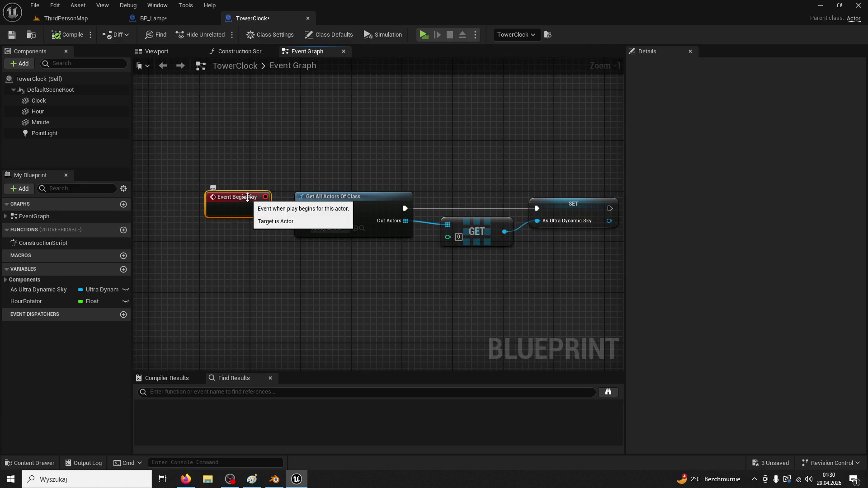
click(202, 20)
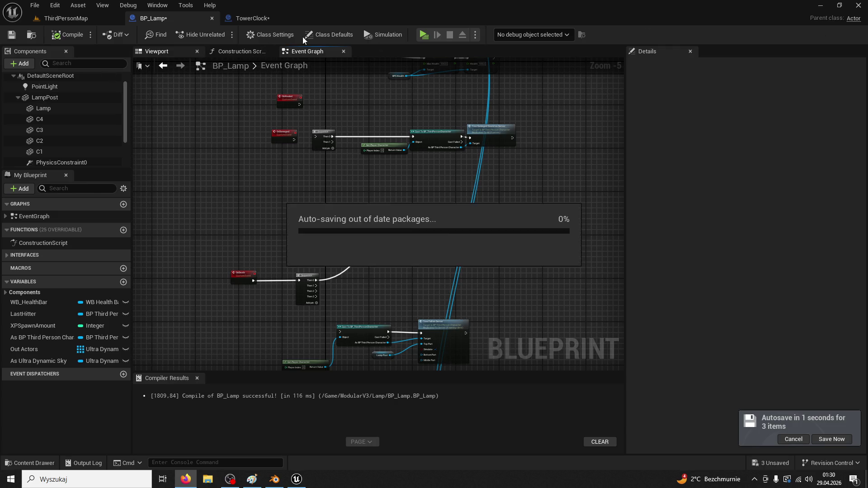
Filter BP_Lamp's Class Defaults down to its tick properties.
click(328, 36)
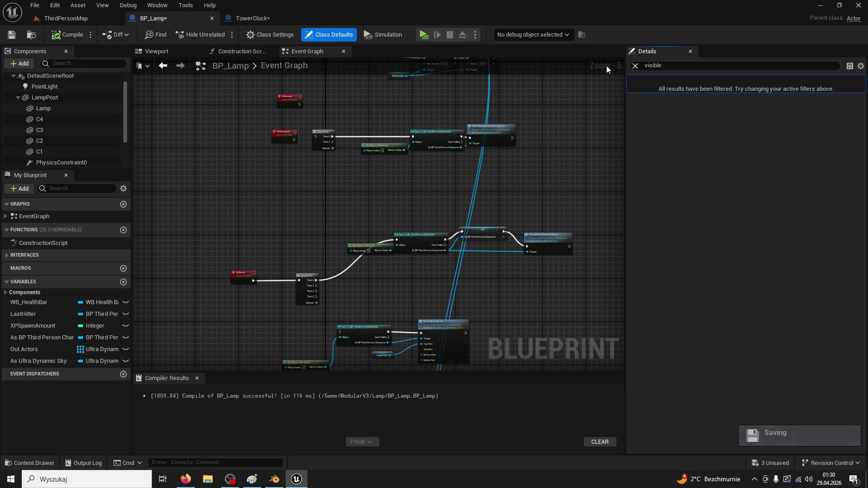
click(635, 66)
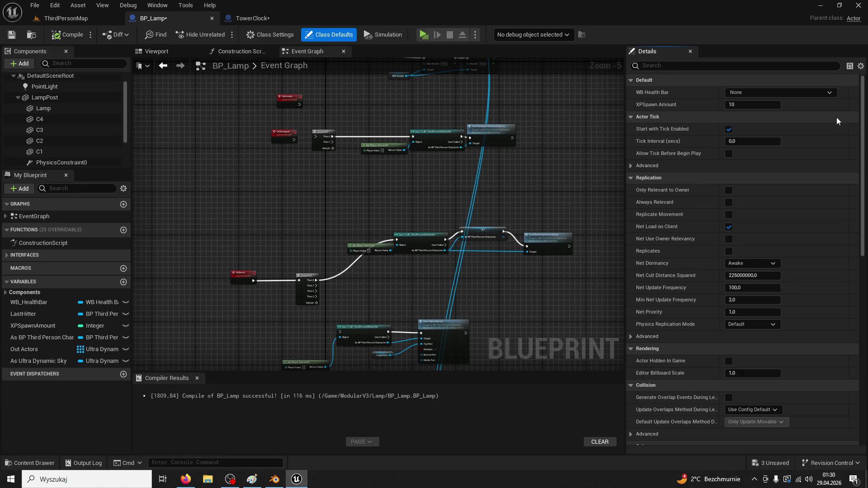
click(714, 66)
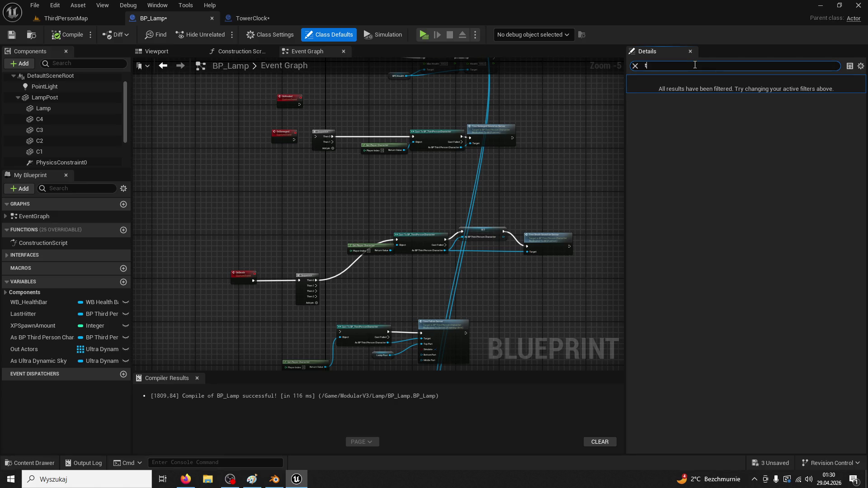
key(BackSpace)
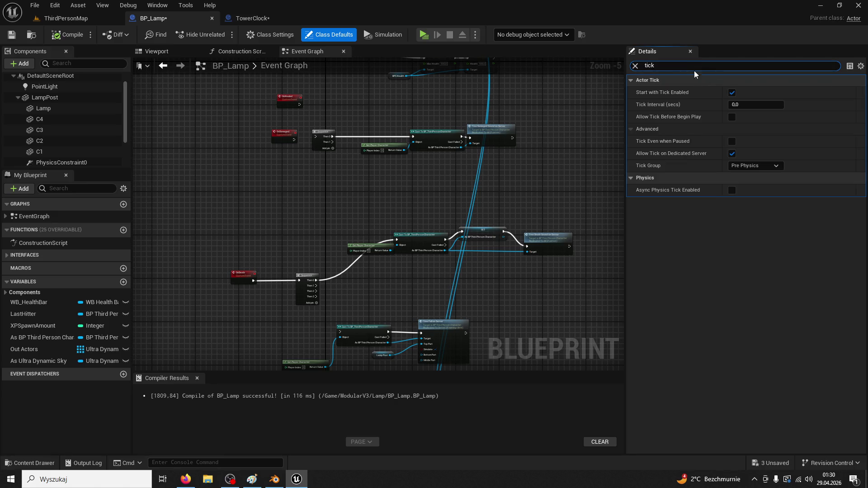
Search TowerClock's Class Defaults for 'tick' and compare them with BP_Lamp's.
click(274, 16)
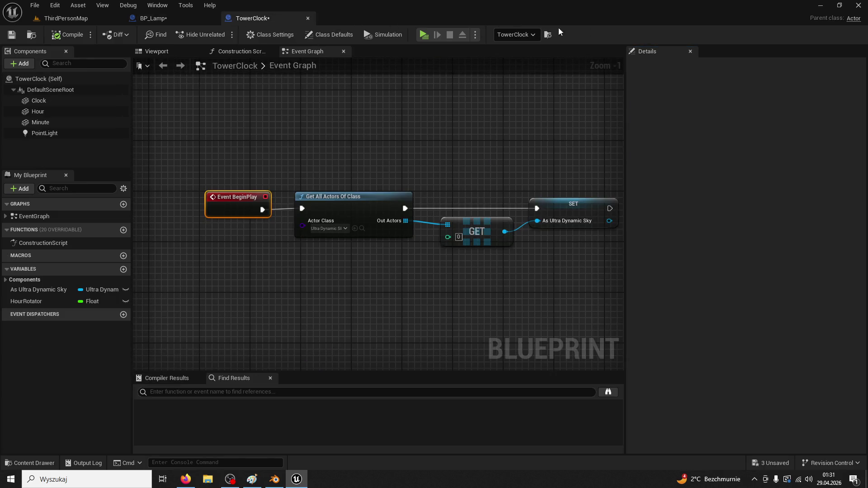
click(329, 34)
click(690, 66)
text(tick)
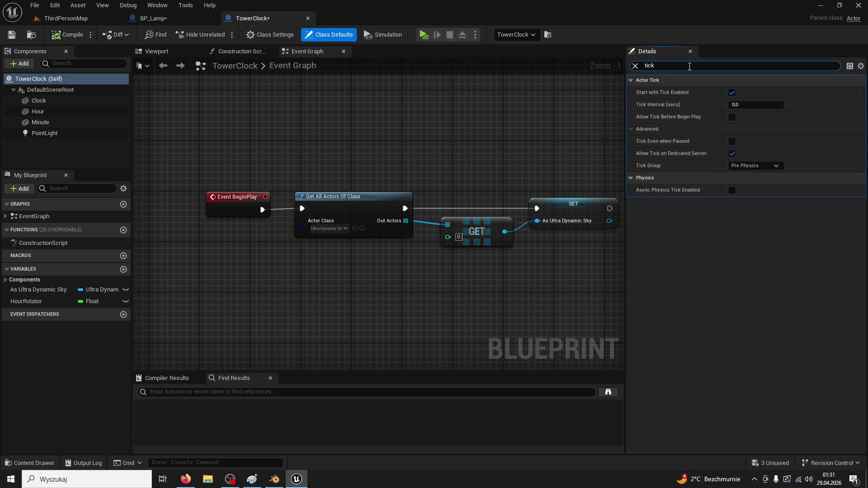
click(183, 18)
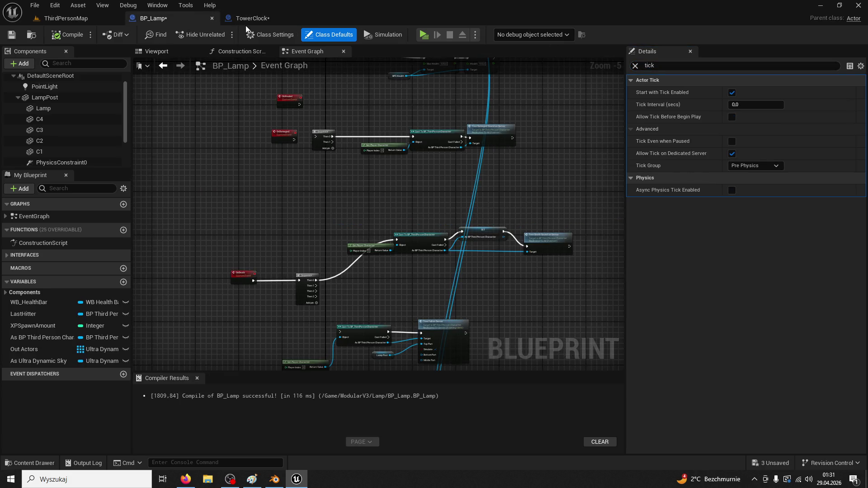
click(245, 19)
click(200, 14)
click(263, 15)
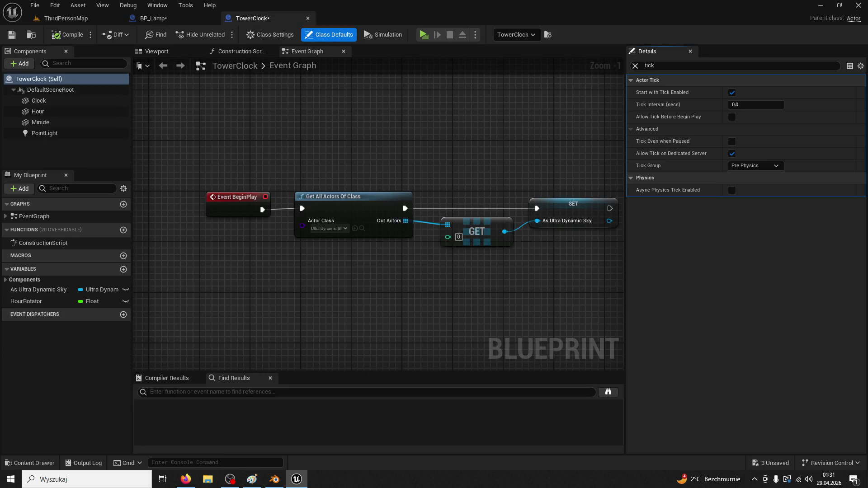
key(alt+Tab)
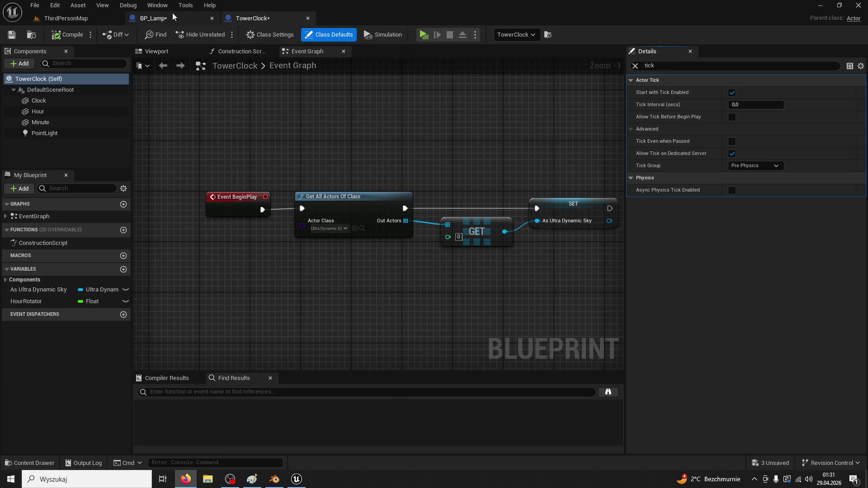
Delete the placed lamp from the ThirdPersonMap level.
click(178, 13)
click(109, 15)
key(Delete)
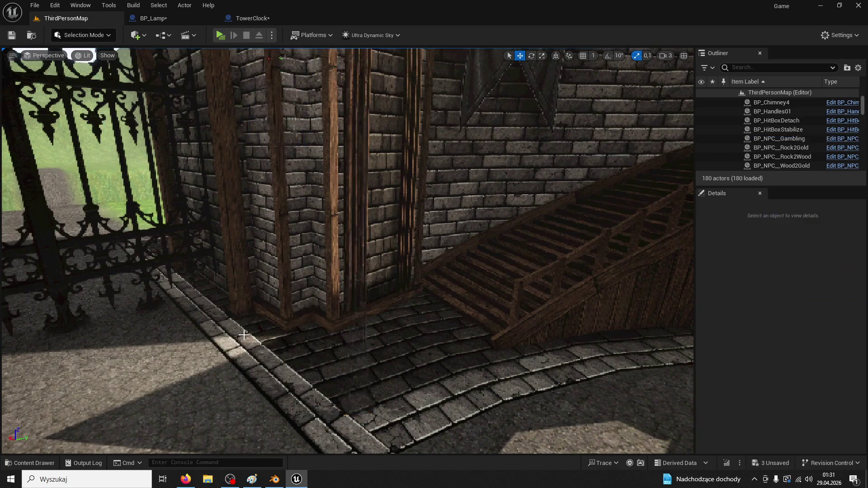
Compile and save the BP_Lamp blueprint.
click(152, 19)
click(77, 37)
click(11, 35)
Place a new BP_Lamp from the Lamp folder beside the wall in ThirdPersonMap.
click(32, 463)
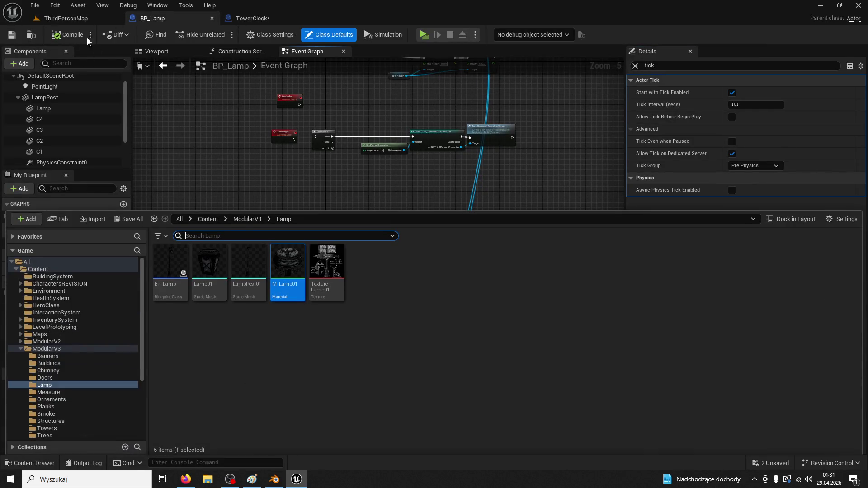
click(66, 18)
click(30, 462)
mouse_move(161, 261)
mouse_down()
mouse_move(394, 115)
mouse_move(445, 358)
mouse_move(434, 404)
mouse_up()
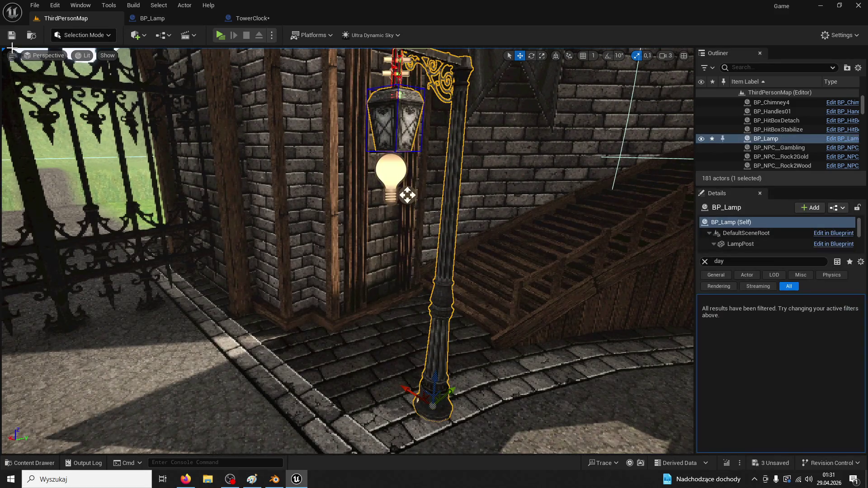
Play-test the level to confirm the Hello print, then return to BP_Lamp.
click(220, 35)
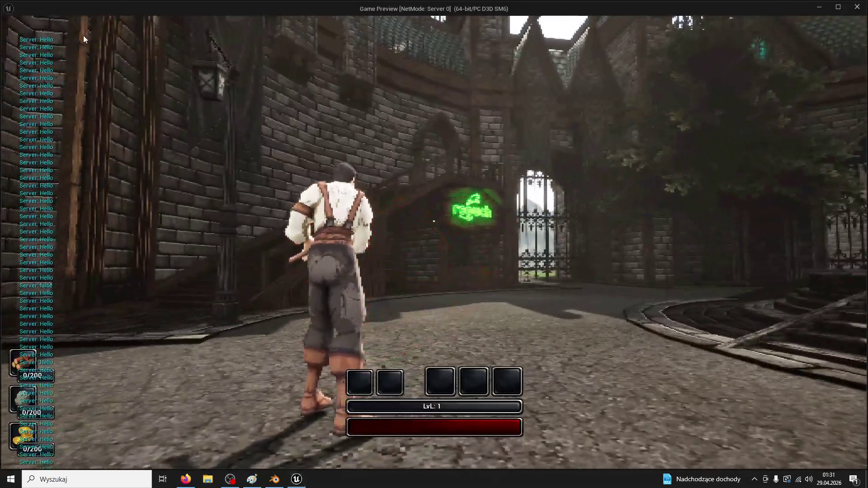
key(Escape)
click(195, 20)
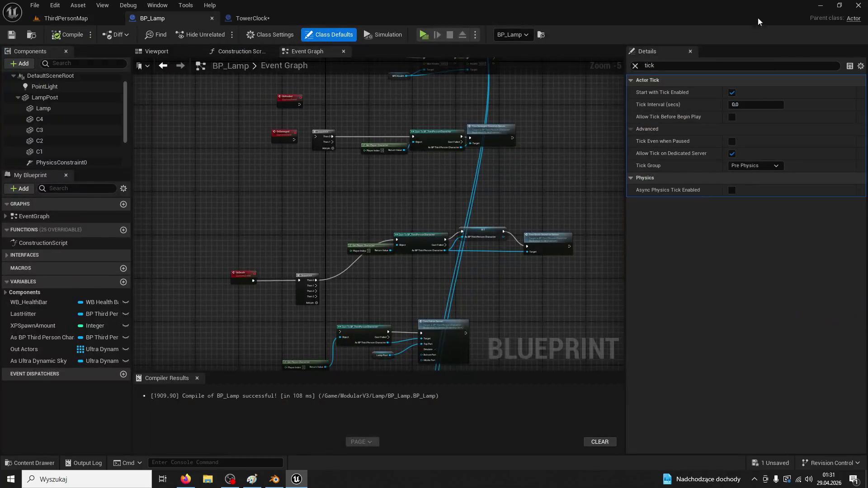
key(alt+Tab)
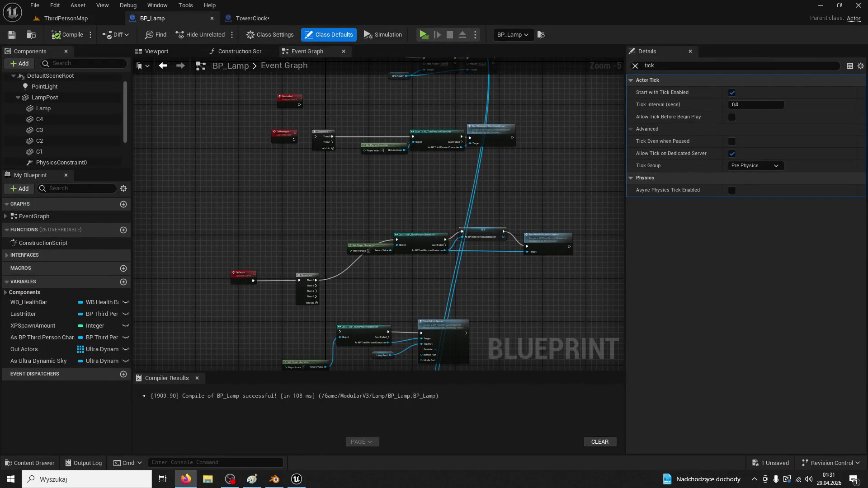
Break the link on BP_Lamp's SET node.
click(293, 72)
scroll(402, 143, up, 2)
right_click(419, 158)
right_click(423, 154)
click(447, 186)
Wire the upper and lower As Ultra Dynamic Sky pins to their Time Of Day Target pins.
mouse_move(450, 74)
mouse_down()
mouse_move(451, 226)
mouse_move(476, 266)
mouse_move(460, 310)
mouse_up()
scroll(476, 265, up, 1)
scroll(460, 310, up, 2)
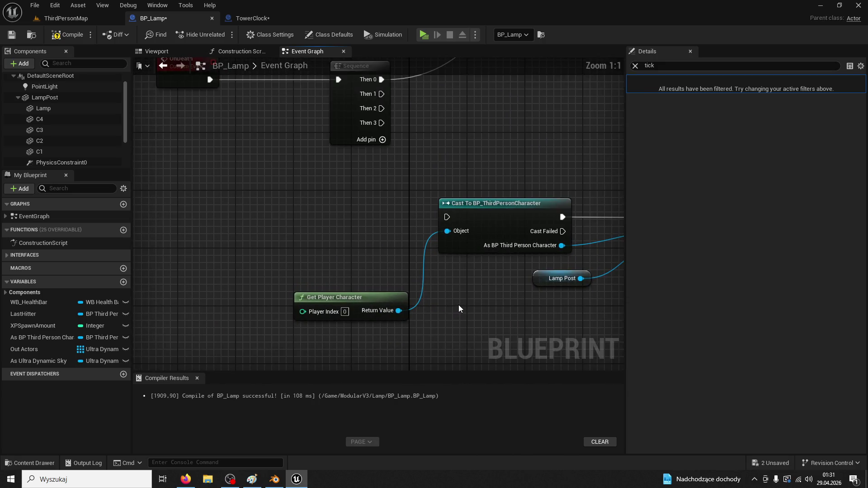
click(27, 462)
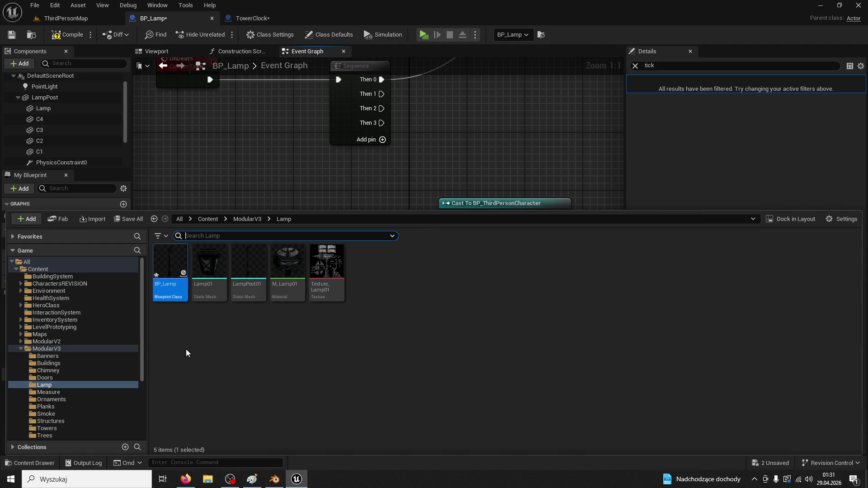
click(384, 160)
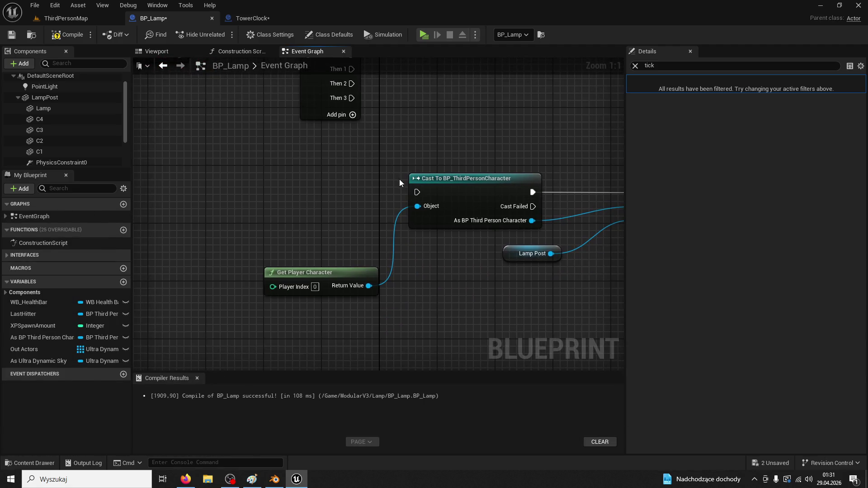
scroll(402, 188, down, 3)
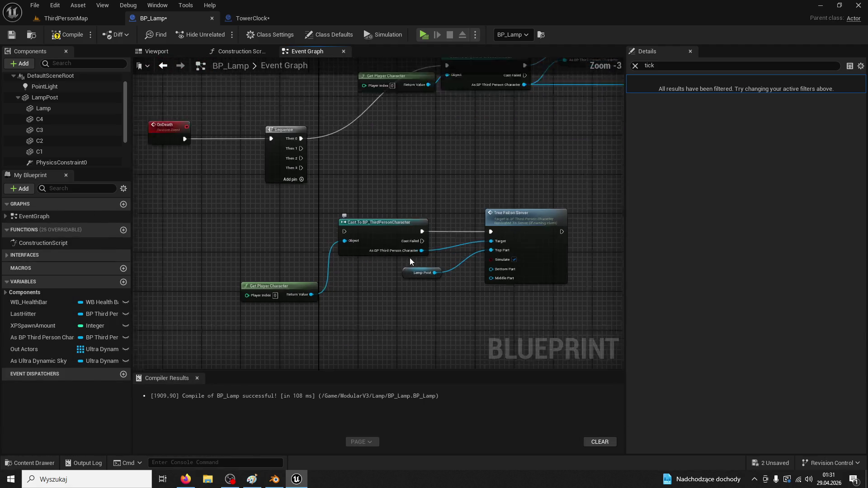
scroll(425, 245, down, 4)
scroll(397, 295, up, 3)
drag(354, 236, 400, 246)
drag(363, 268, 405, 264)
scroll(438, 290, up, 1)
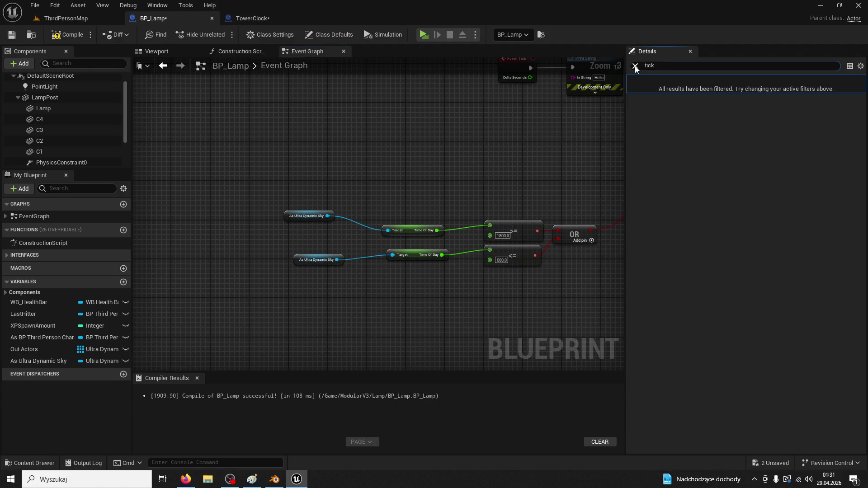
click(261, 19)
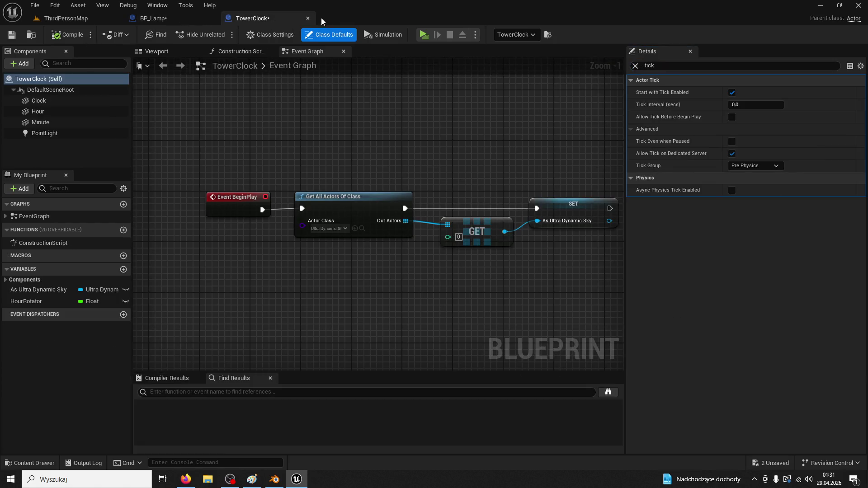
click(153, 18)
scroll(449, 240, up, 1)
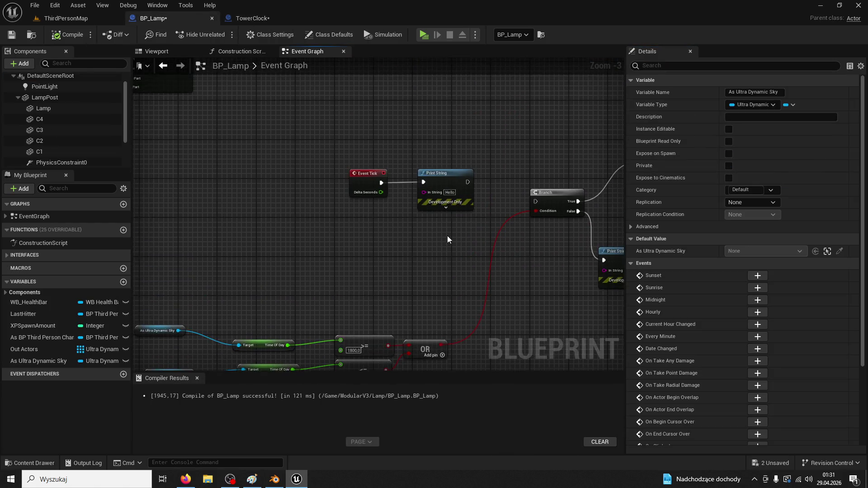
Replace the Print String by wiring Event Tick straight to the Branch, and compile.
click(426, 208)
key(Delete)
scroll(424, 209, up, 1)
drag(337, 186, 538, 214)
scroll(452, 213, down, 2)
click(68, 35)
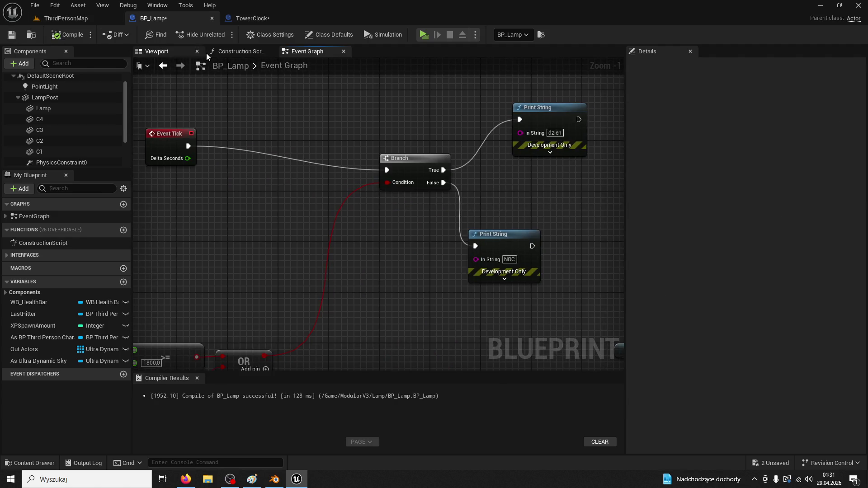
Raise the PointLight up into the lantern, recompile, and play-test to see NOC messages.
click(227, 53)
click(59, 86)
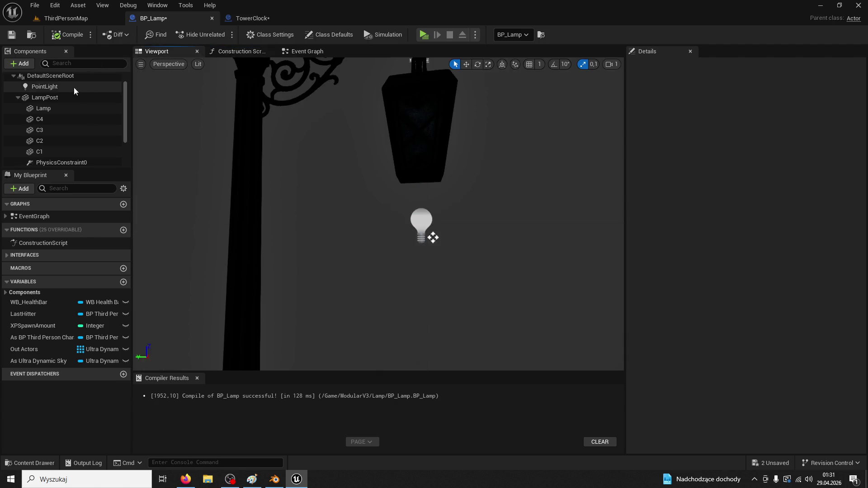
drag(422, 192, 415, 98)
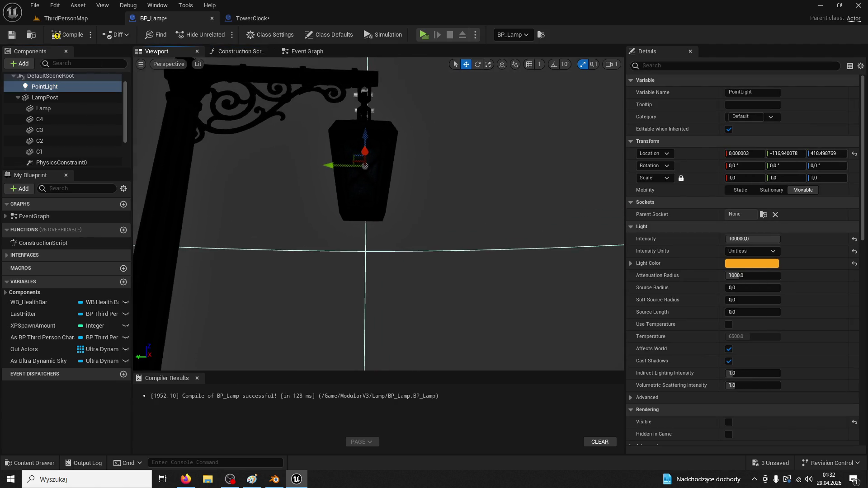
scroll(379, 214, up, 3)
scroll(379, 214, down, 3)
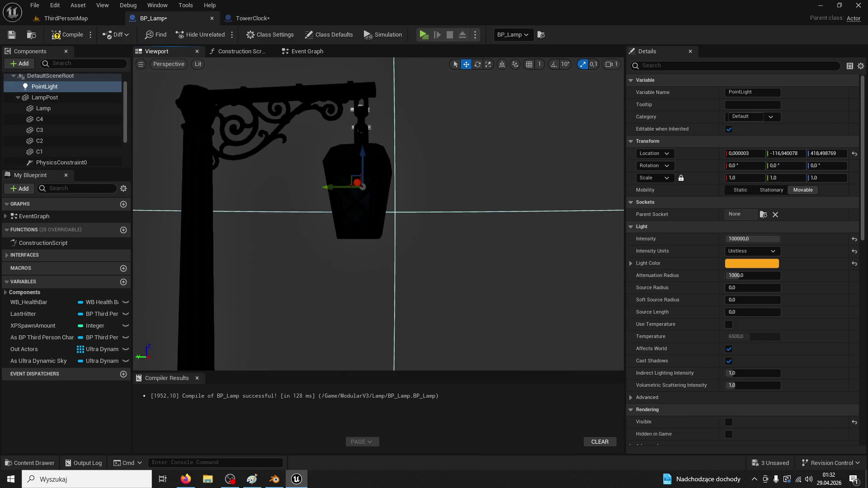
scroll(378, 214, up, 2)
scroll(357, 176, up, 2)
scroll(357, 176, down, 3)
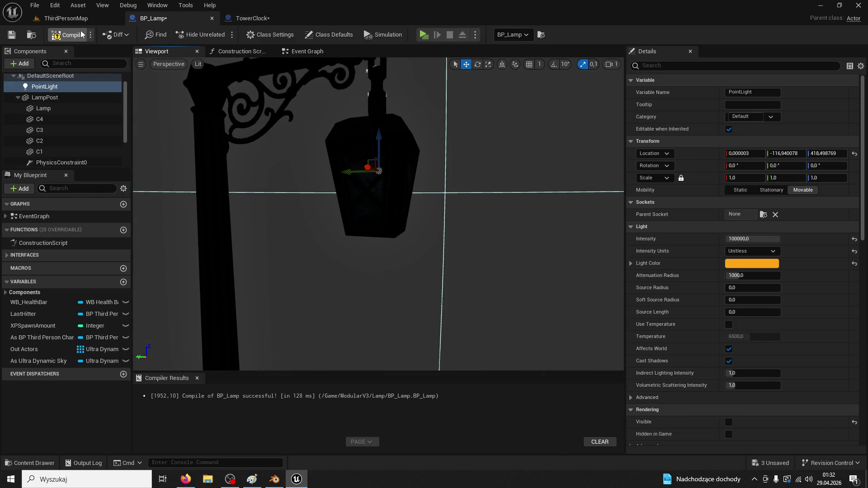
click(66, 18)
click(220, 35)
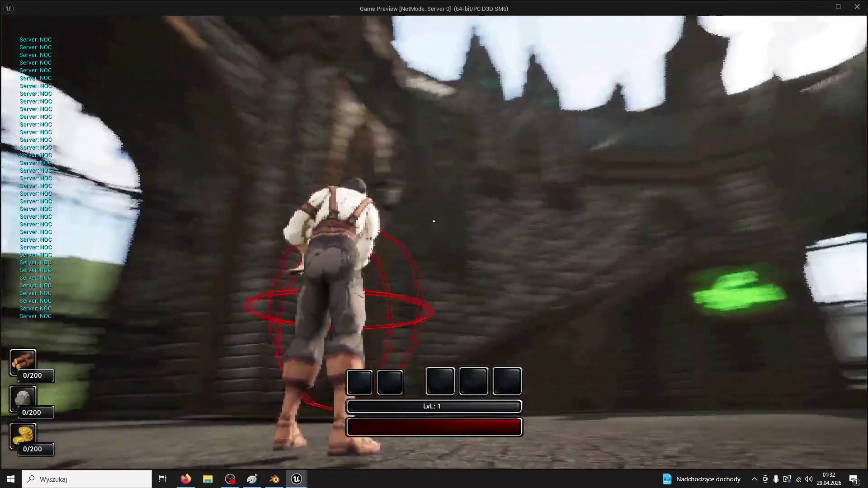
key(Escape)
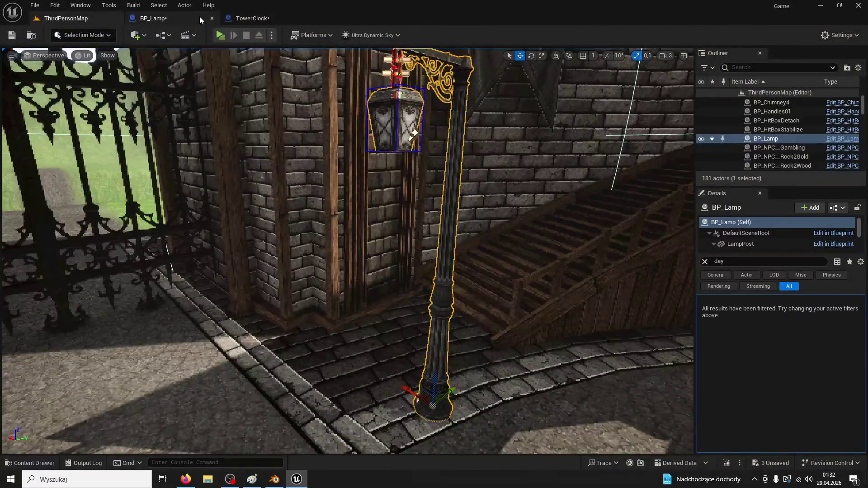
Delete both debug Print String nodes from BP_Lamp's event graph.
click(199, 16)
drag(501, 174, 509, 159)
click(300, 52)
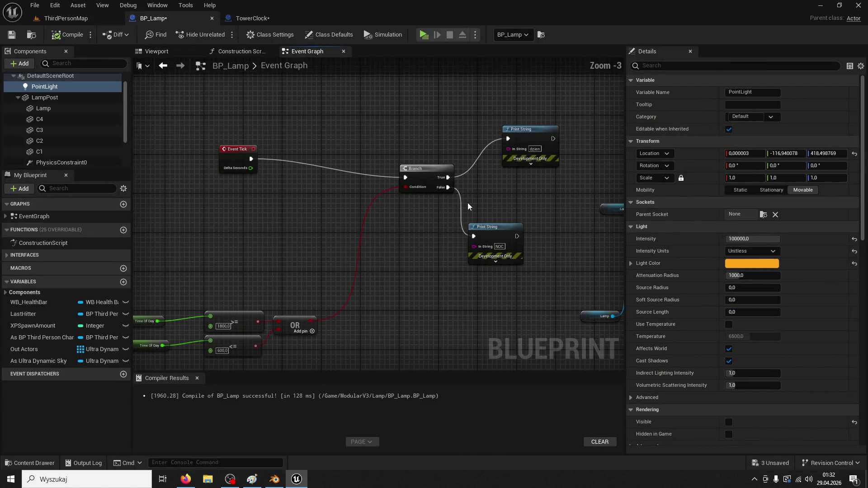
click(508, 228)
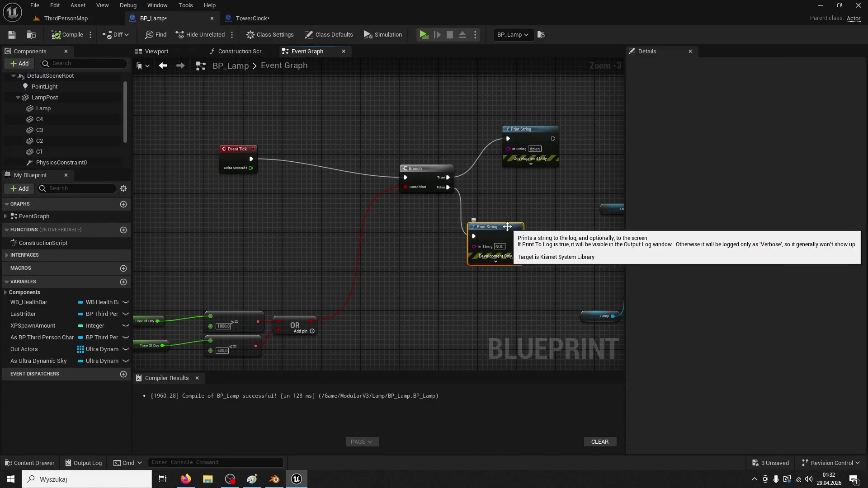
key(Delete)
click(481, 125)
key(Delete)
Wire Branch True to the upper Set Material and False to the lower one.
mouse_move(396, 167)
mouse_down()
mouse_move(412, 174)
mouse_move(607, 158)
mouse_up()
mouse_move(396, 176)
mouse_down()
mouse_move(583, 251)
mouse_move(582, 265)
mouse_up()
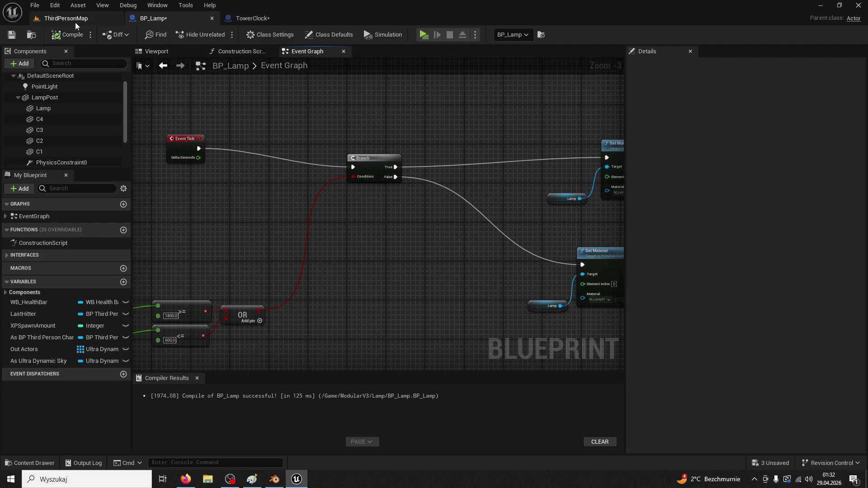
click(75, 20)
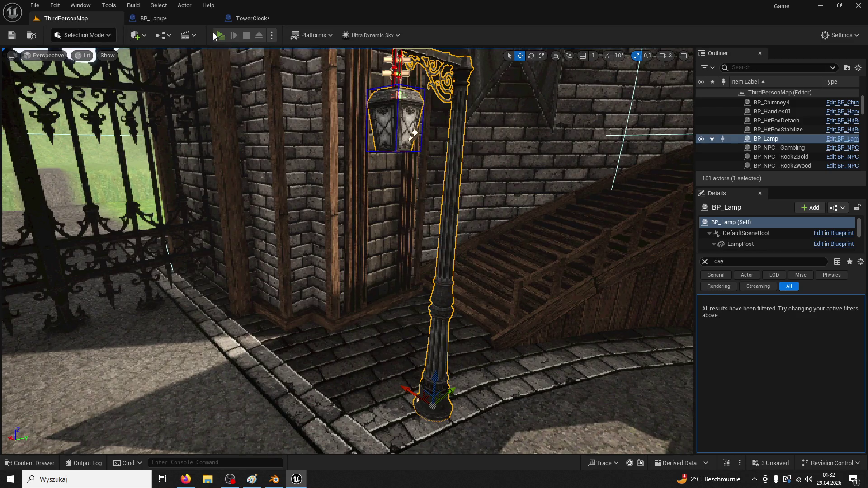
Play the level until the lamp lights at nightfall, then minimise Unreal Engine.
click(215, 36)
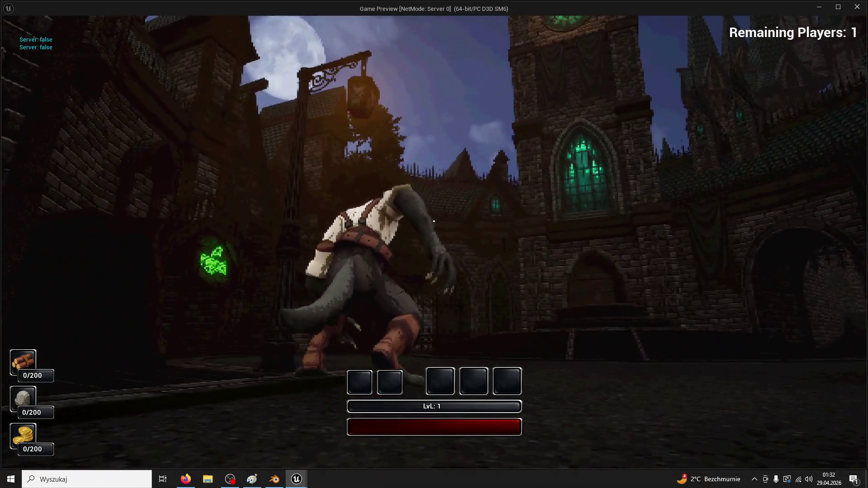
key(Escape)
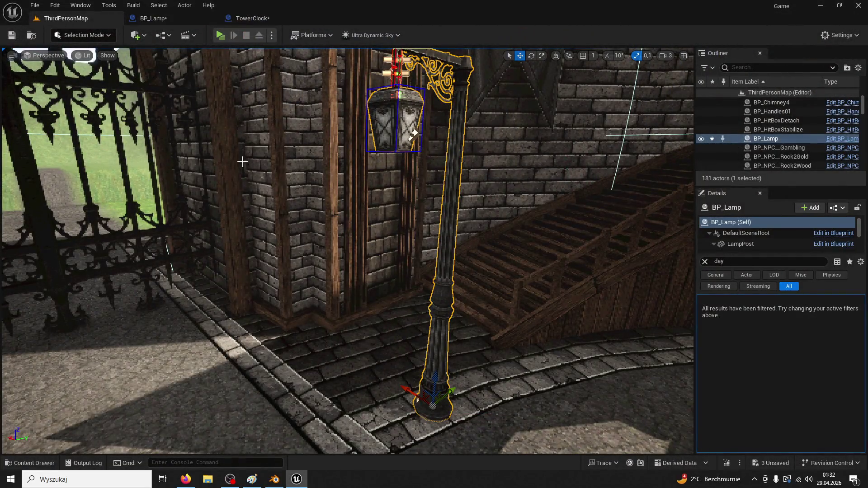
click(295, 482)
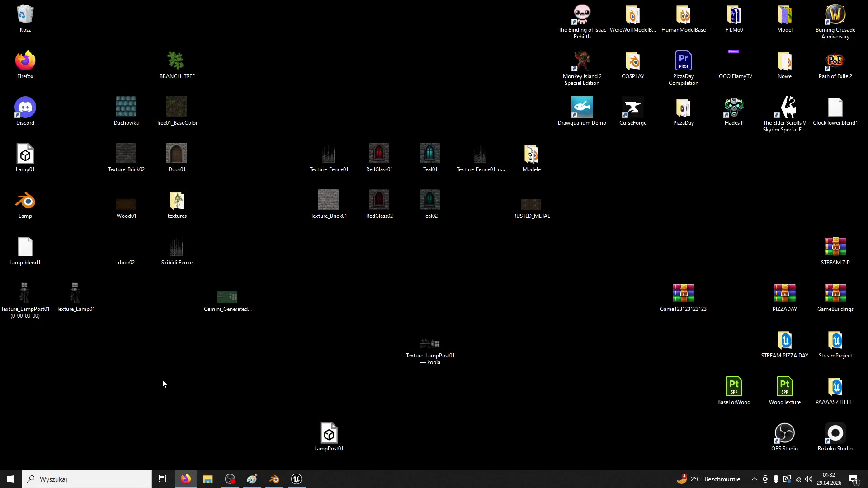
Launch Adobe After Effects 2020 from the recent apps in Windows search.
click(68, 480)
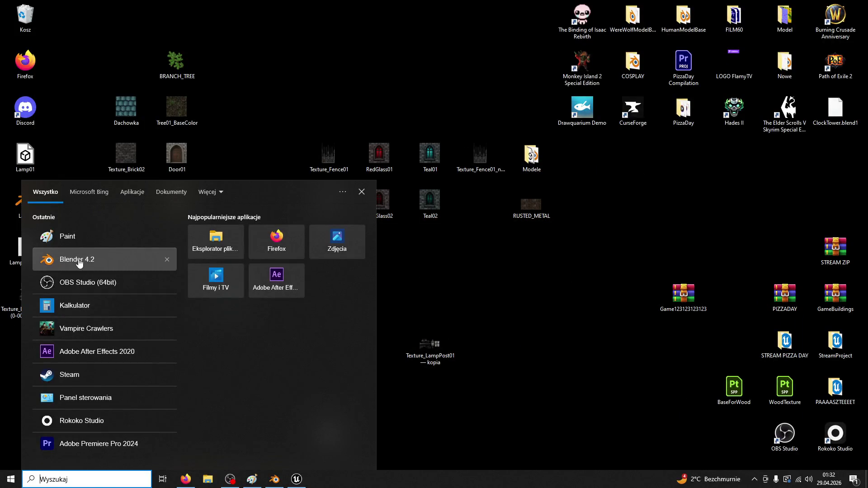
click(70, 145)
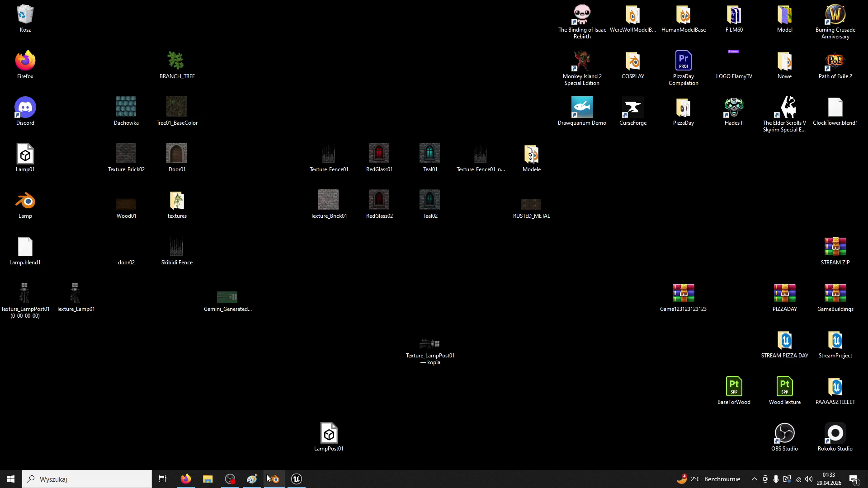
mouse_move(271, 479)
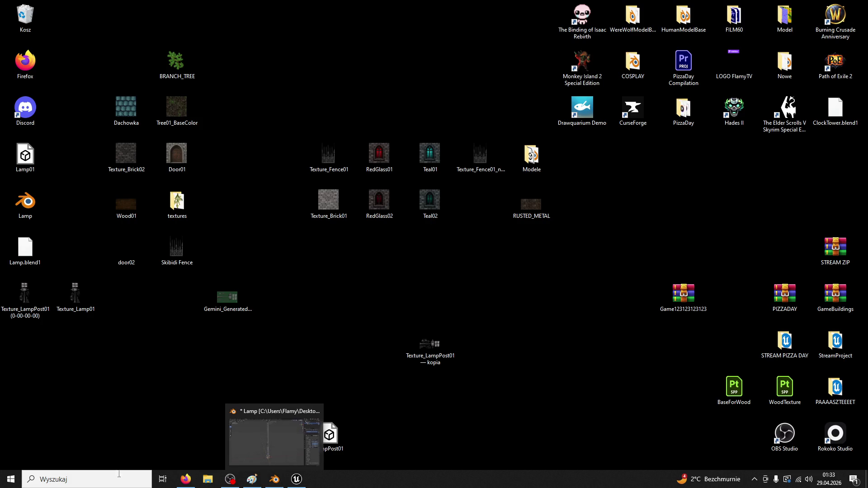
click(120, 475)
click(91, 351)
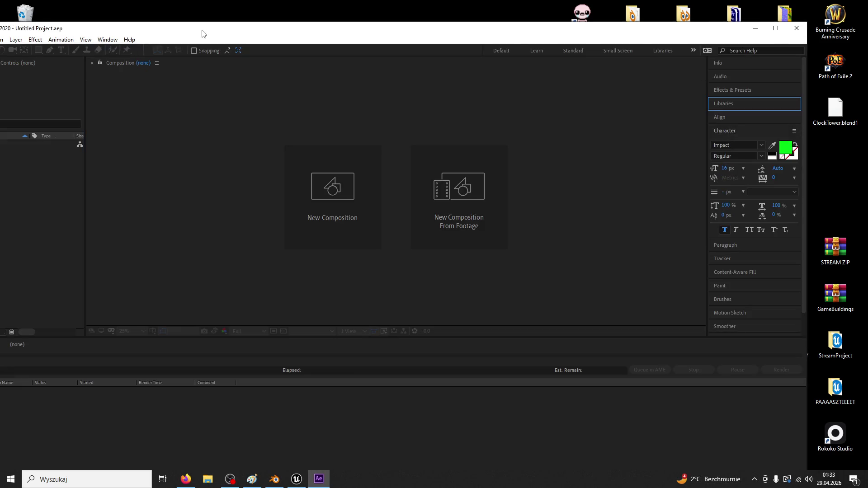
Import Texture_Lamp01.png from the desktop into the After Effects project.
double_click(208, 29)
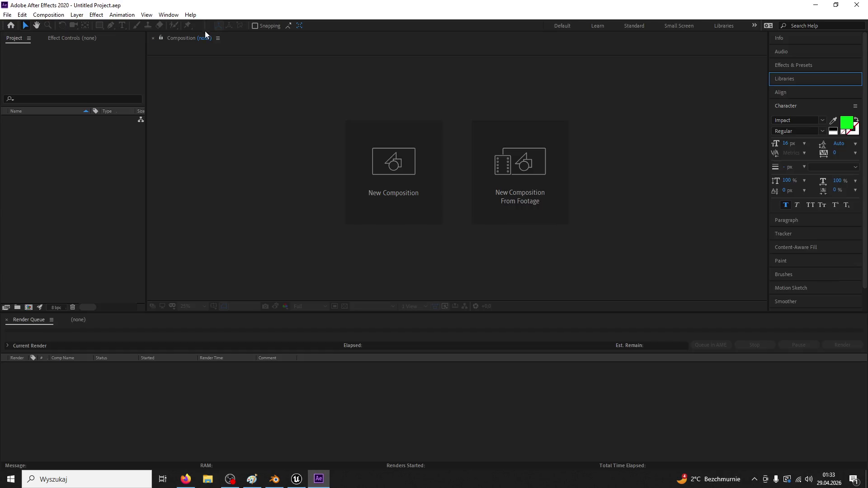
double_click(70, 141)
key(Escape)
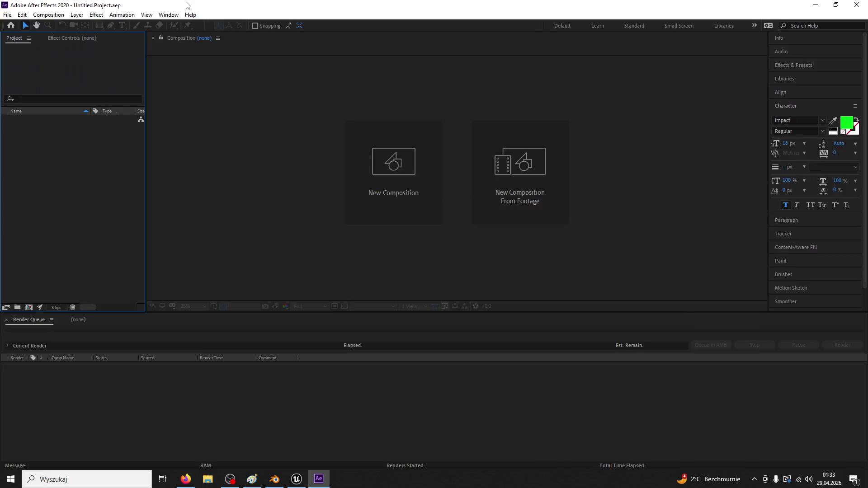
key(super+Down)
drag(77, 283, 271, 149)
double_click(334, 43)
Create a Texture_Lamp01 composition from the PNG and view it at 100%.
drag(47, 122, 293, 172)
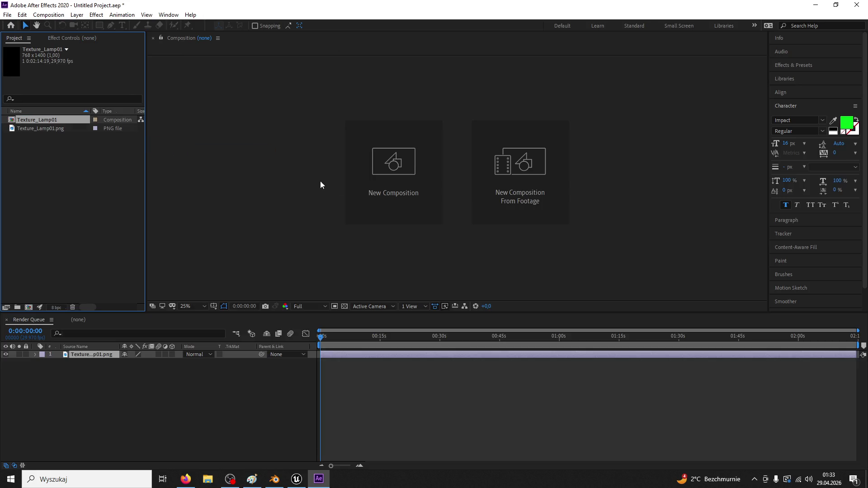
key(slash)
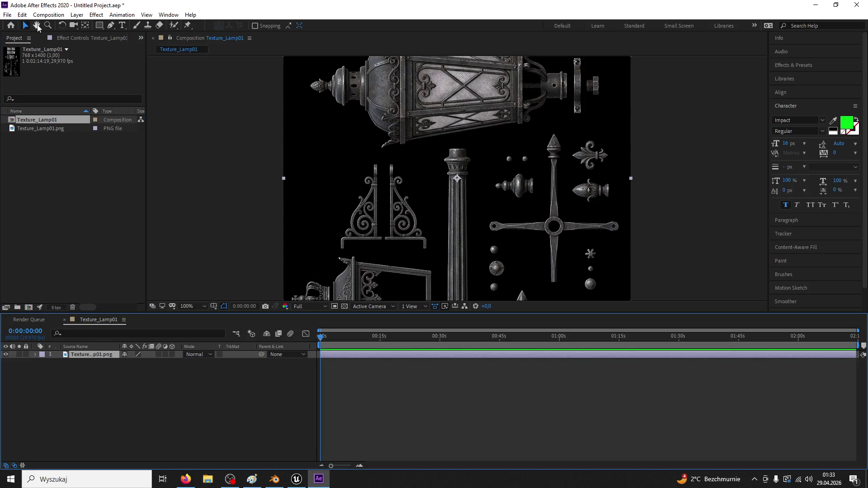
click(37, 26)
scroll(357, 120, down, 9)
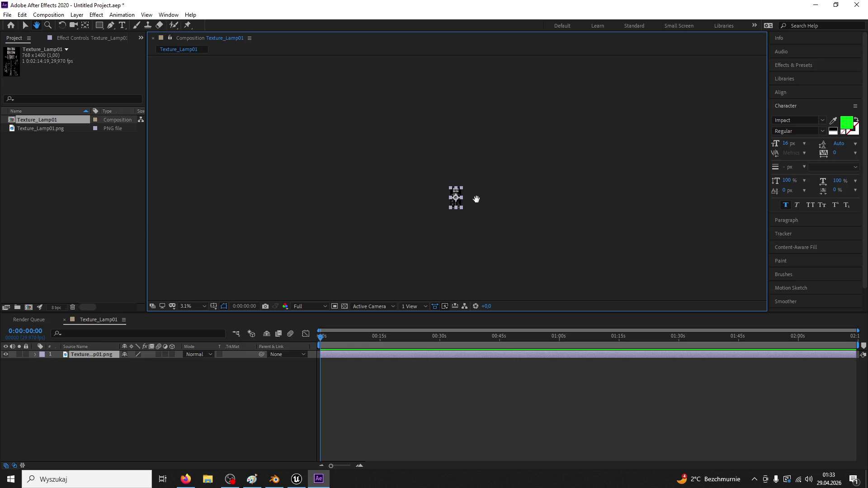
scroll(472, 184, up, 8)
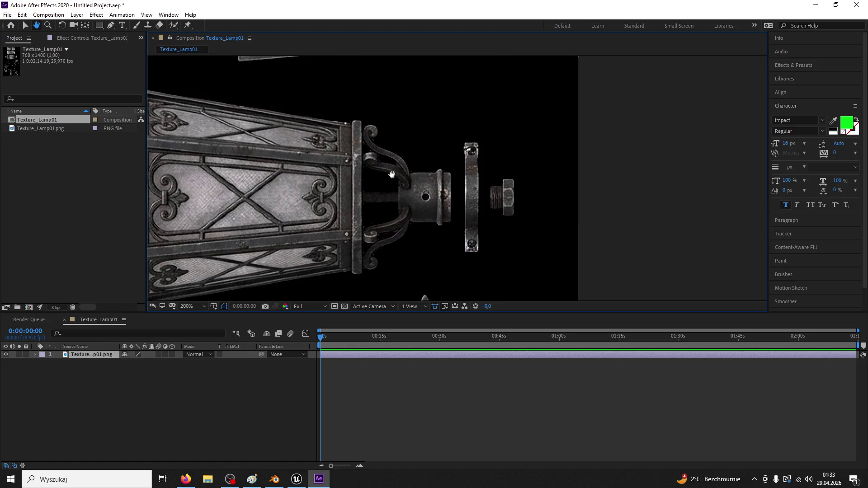
Draw a Pen mask around the lamp's glass panel.
key(g)
click(340, 227)
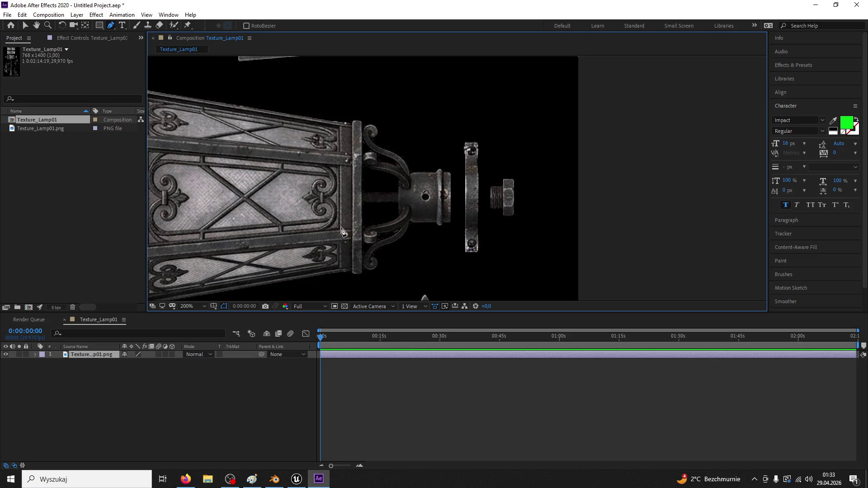
click(37, 25)
drag(284, 189, 460, 190)
click(110, 26)
click(326, 152)
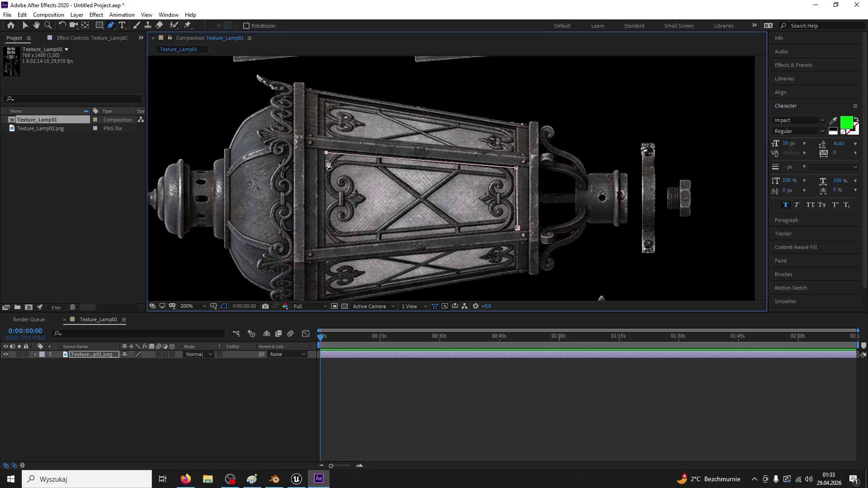
click(517, 228)
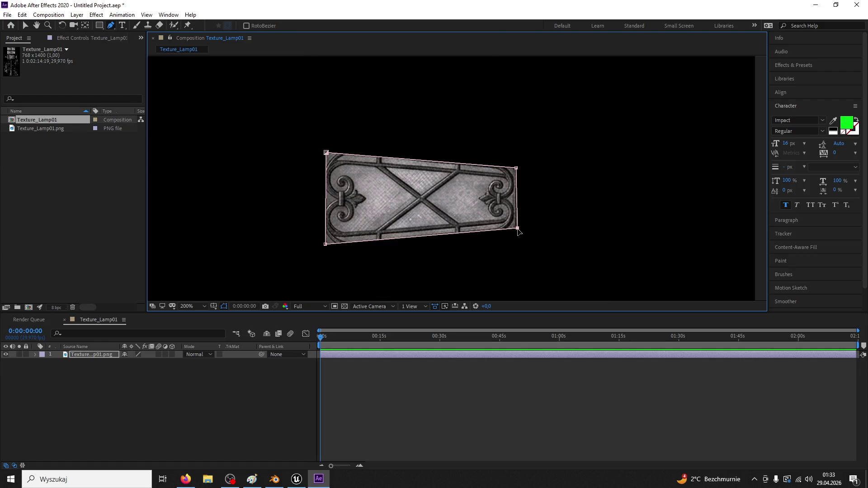
Duplicate the masked layer and invert layer 1's mask to show the full lamp.
key(ctrl+d)
click(97, 379)
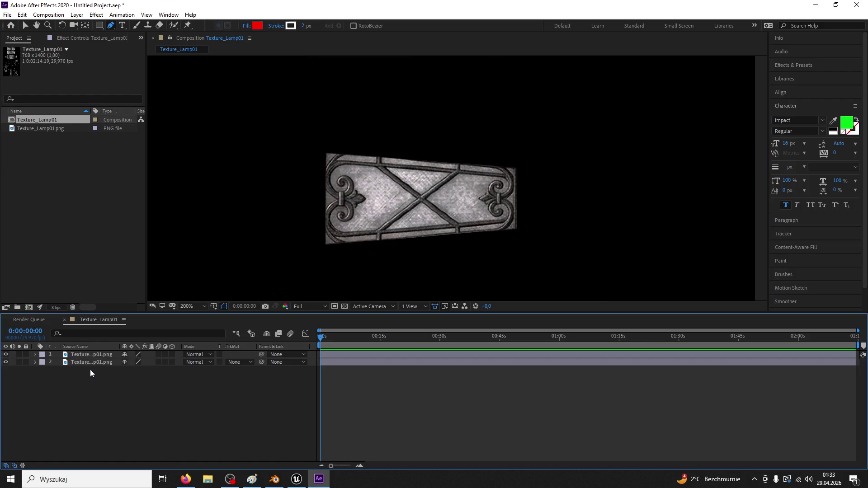
click(36, 355)
click(43, 363)
click(158, 370)
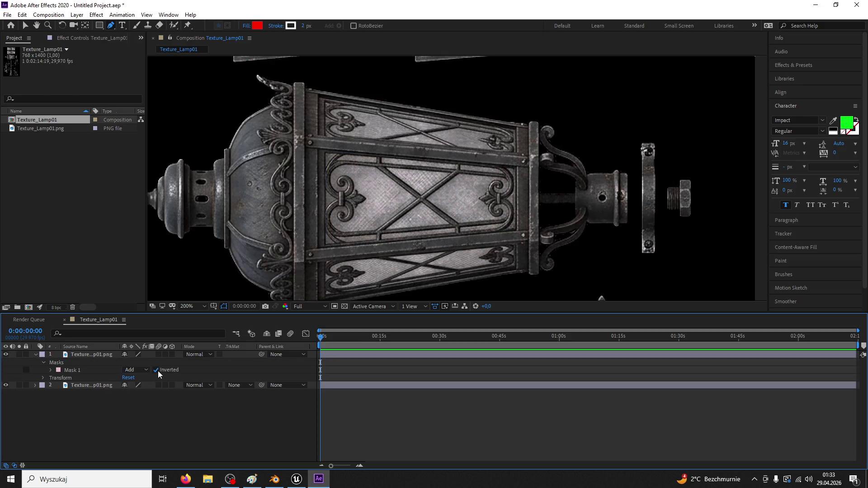
click(69, 370)
Delete the extra Mask 2 from layer 2 and check the panel layer alone.
click(86, 385)
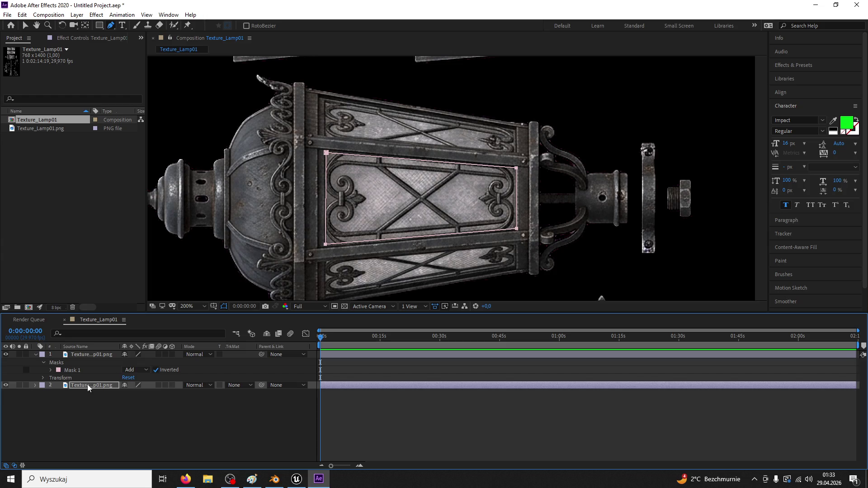
click(36, 385)
click(156, 408)
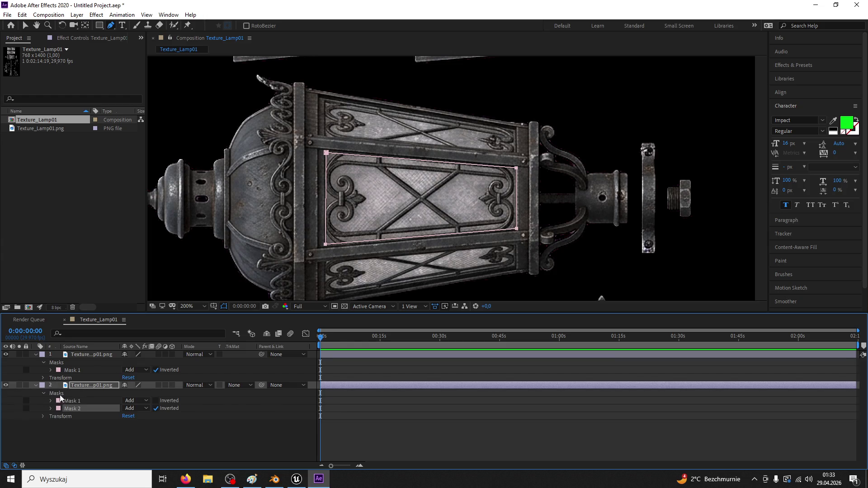
key(Delete)
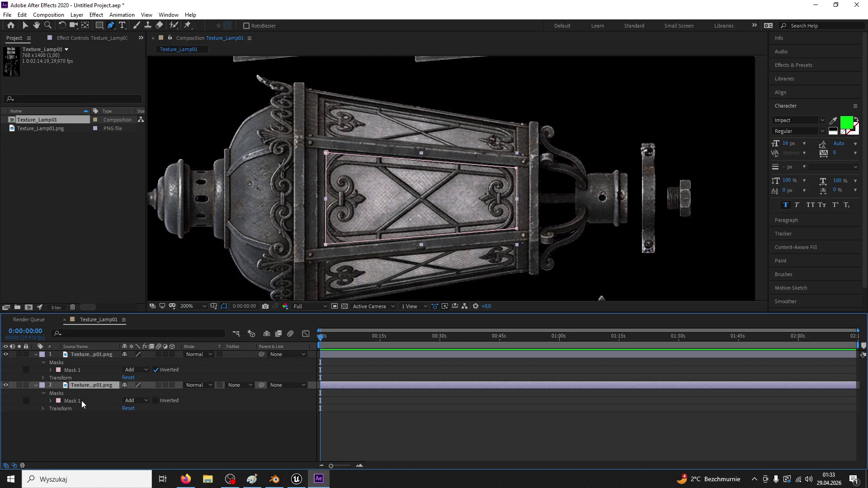
click(81, 400)
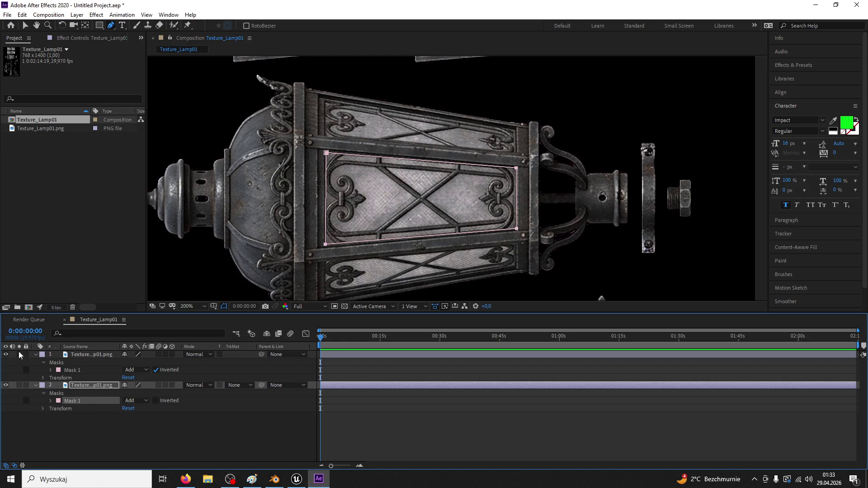
click(6, 355)
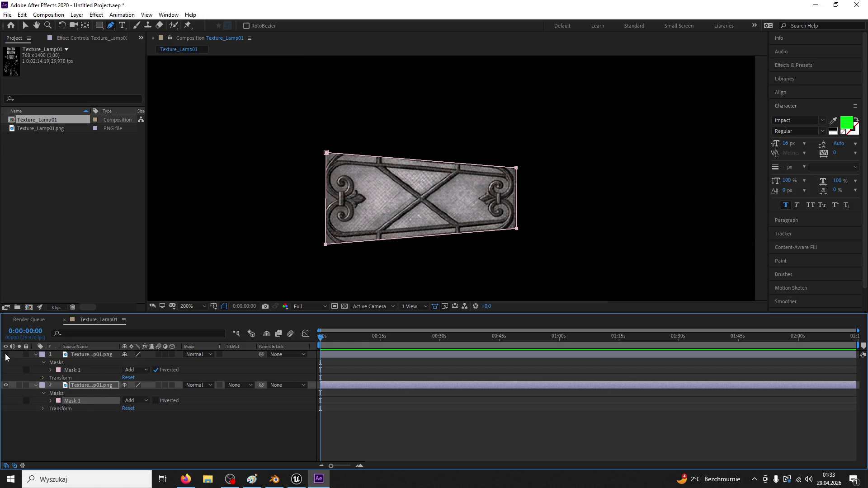
click(6, 354)
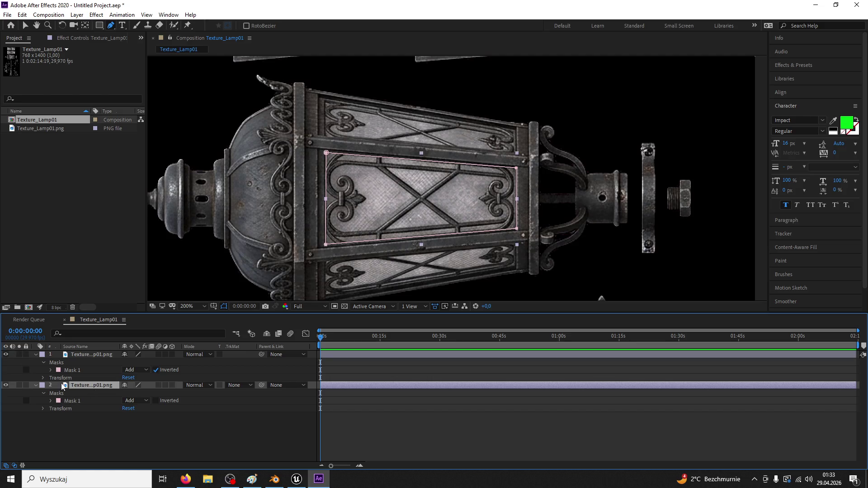
Set layer 2's opacity to 45% and zoom the composition view out to 50%.
click(43, 412)
drag(125, 446, 89, 441)
text(45)
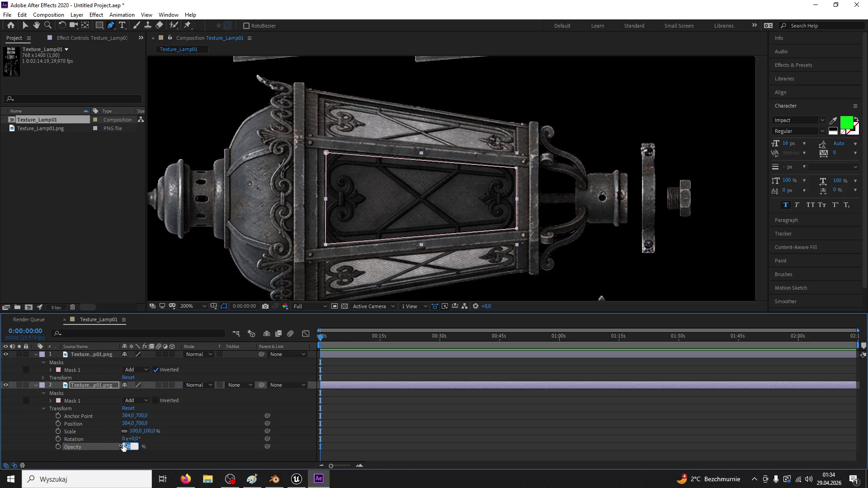
key(Return)
click(25, 25)
click(244, 100)
key(/)
key(comma)
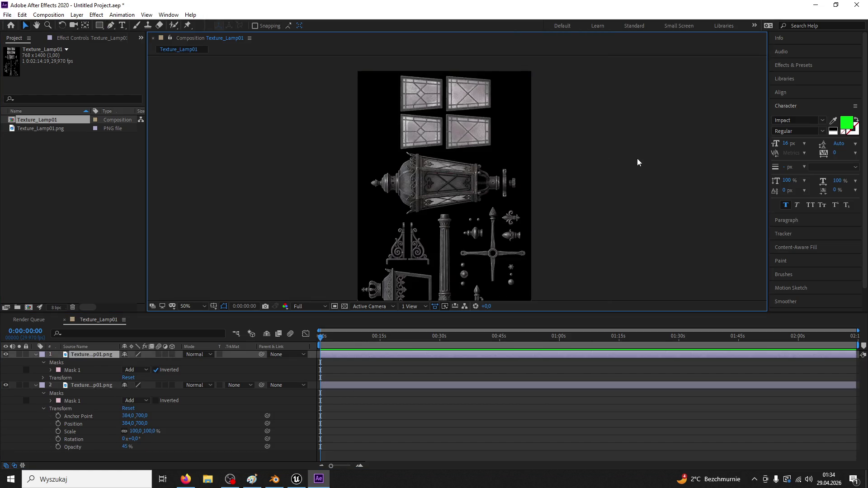
Create a movie proxy of the composition with PNG Sequence as the output format.
click(87, 321)
click(7, 15)
mouse_move(126, 276)
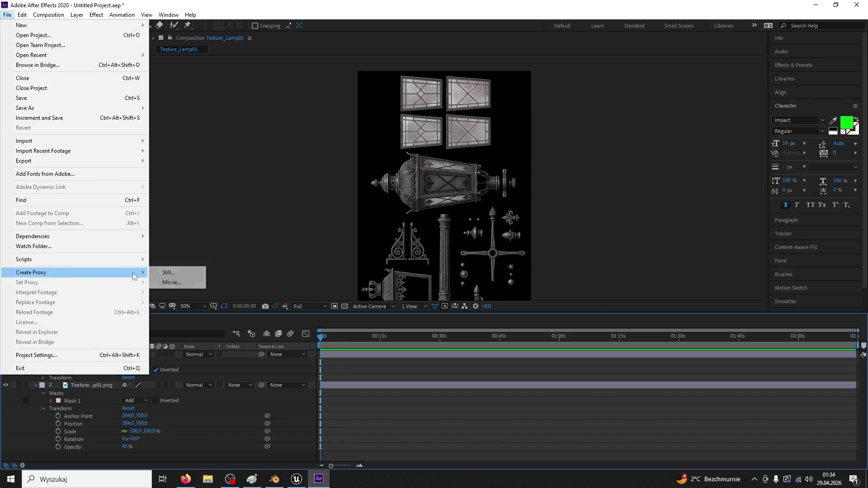
click(169, 282)
click(113, 380)
click(409, 127)
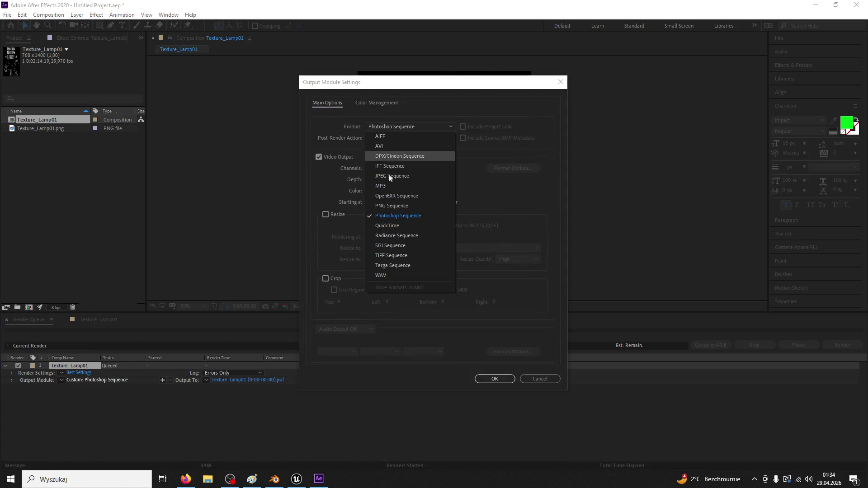
click(387, 206)
click(495, 378)
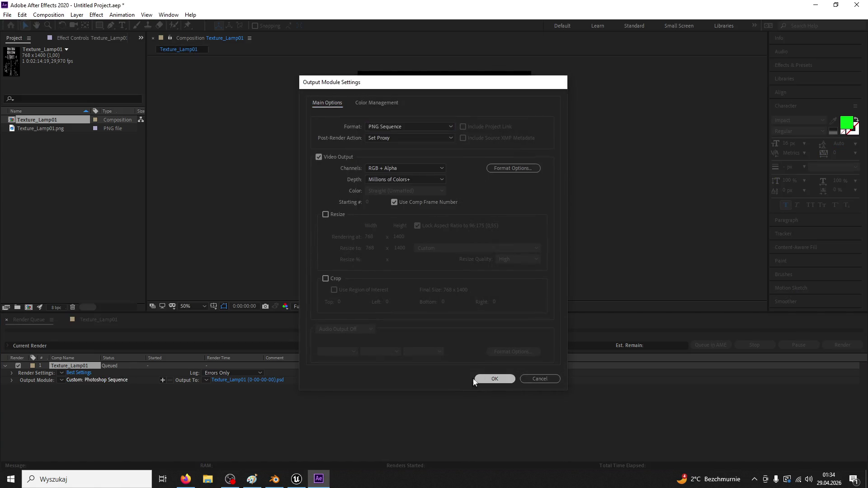
Set the output to Desktop/Nowa_tekstura and render the PNG.
click(267, 379)
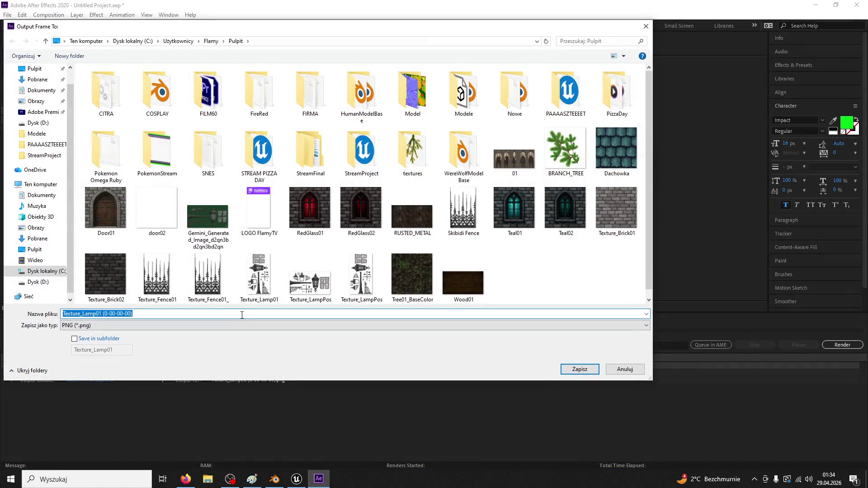
text(Nowa_tekstura)
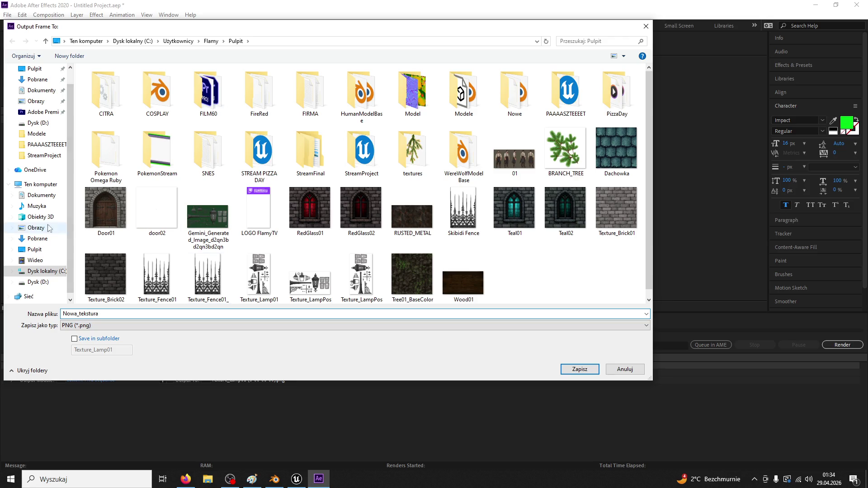
click(34, 249)
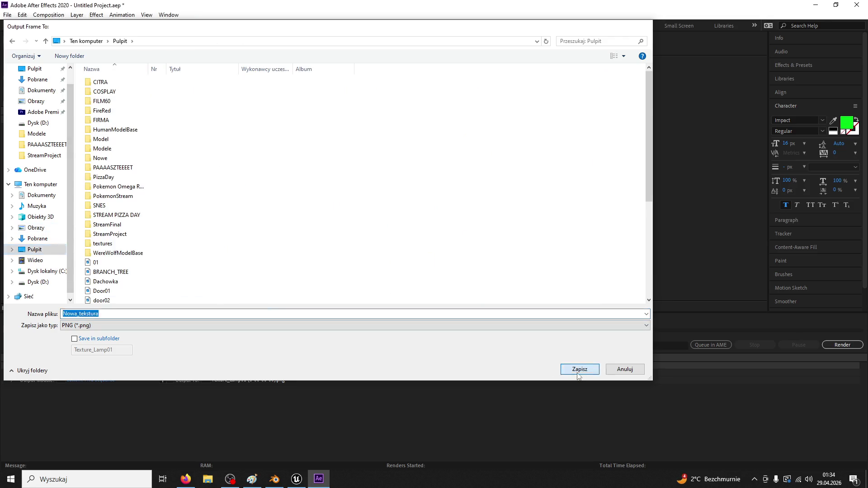
click(579, 369)
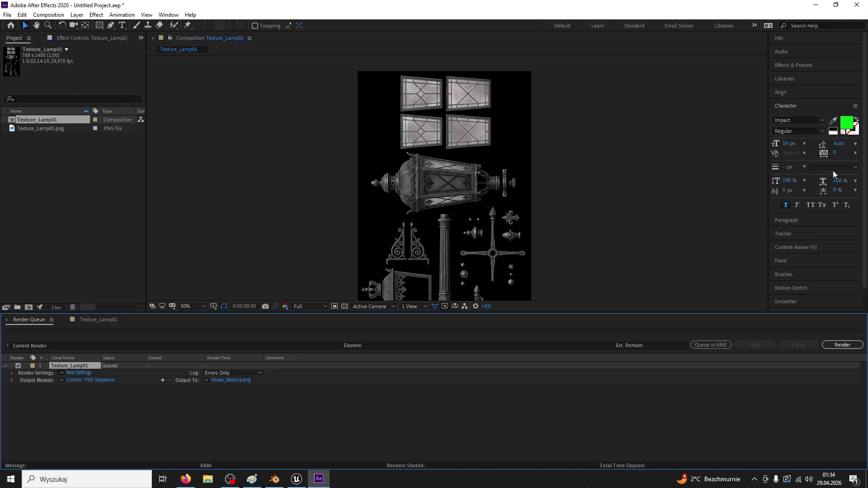
click(842, 345)
Quit After Effects without saving the project and return to Unreal Engine.
click(856, 4)
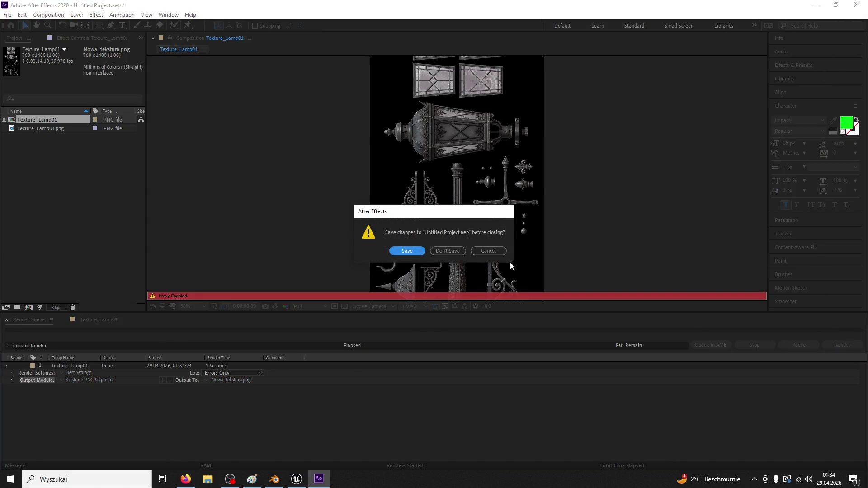
click(444, 253)
click(296, 479)
Reimport Texture_Lamp01 with Nowa_tekstura as its new source file and check the lamp.
click(29, 463)
click(210, 228)
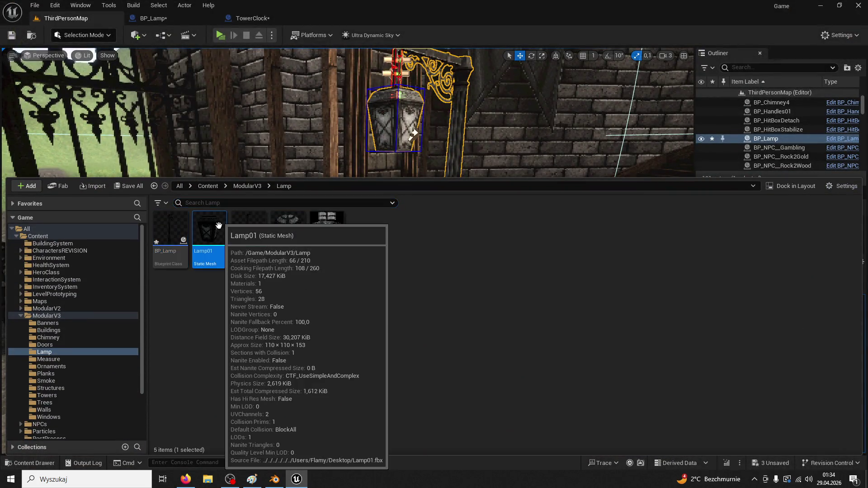
click(327, 228)
right_click(330, 230)
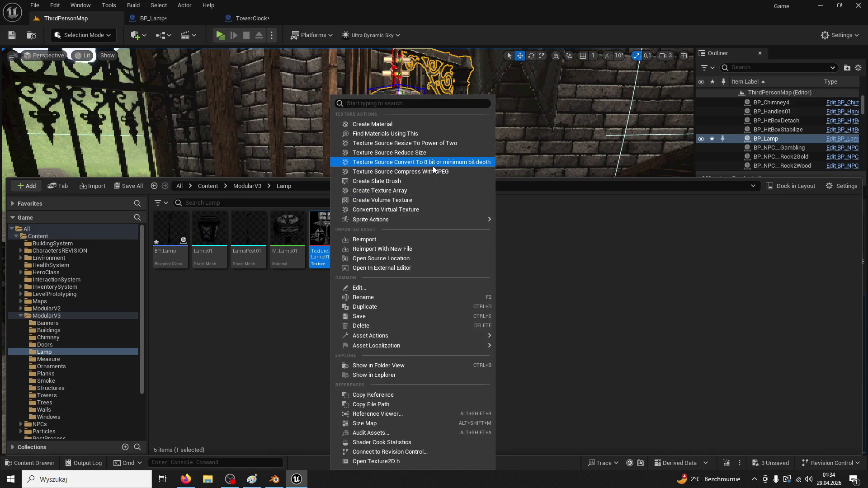
click(398, 248)
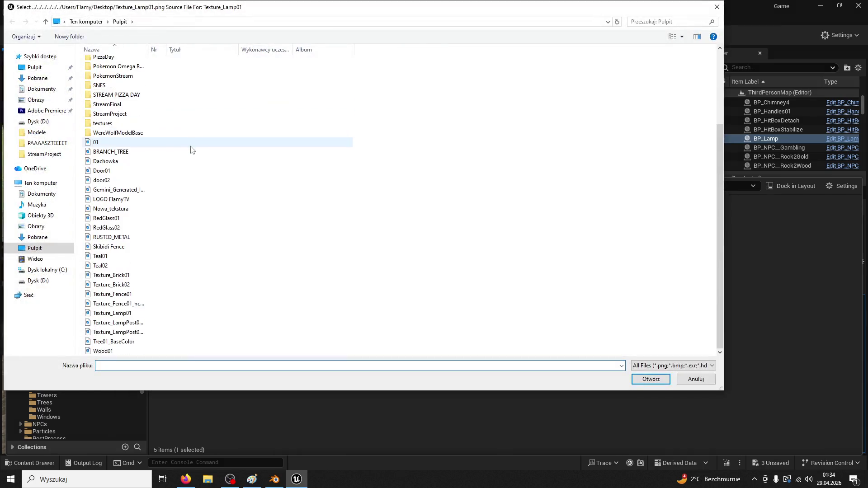
click(115, 189)
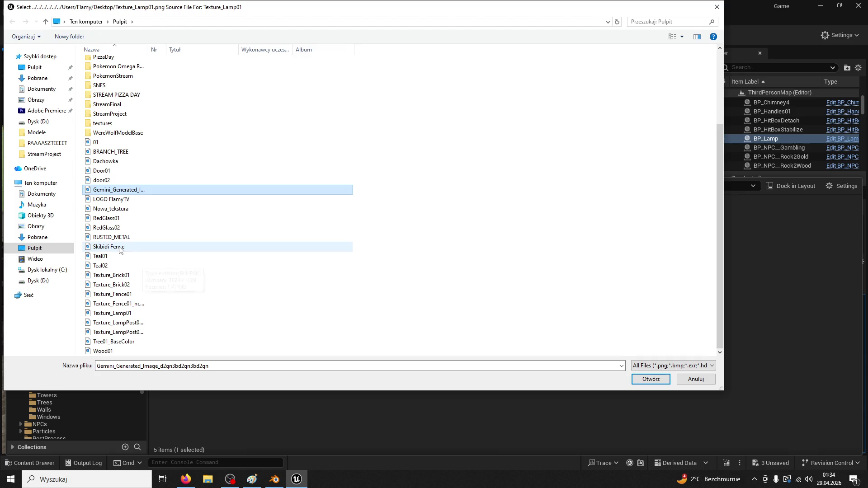
click(115, 209)
click(651, 379)
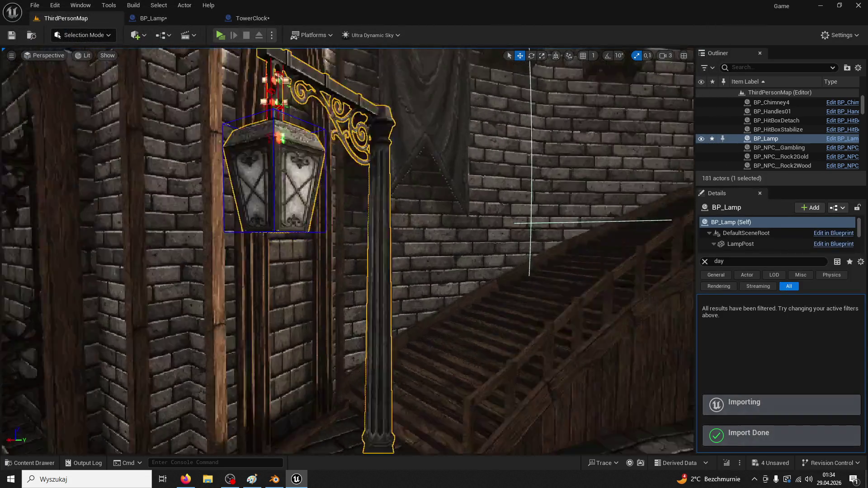
mouse_move(407, 117)
mouse_down()
mouse_move(389, 113)
mouse_move(398, 126)
mouse_move(407, 108)
mouse_up()
mouse_move(471, 130)
mouse_down()
mouse_move(461, 128)
mouse_move(471, 131)
mouse_move(472, 113)
mouse_move(470, 129)
mouse_up()
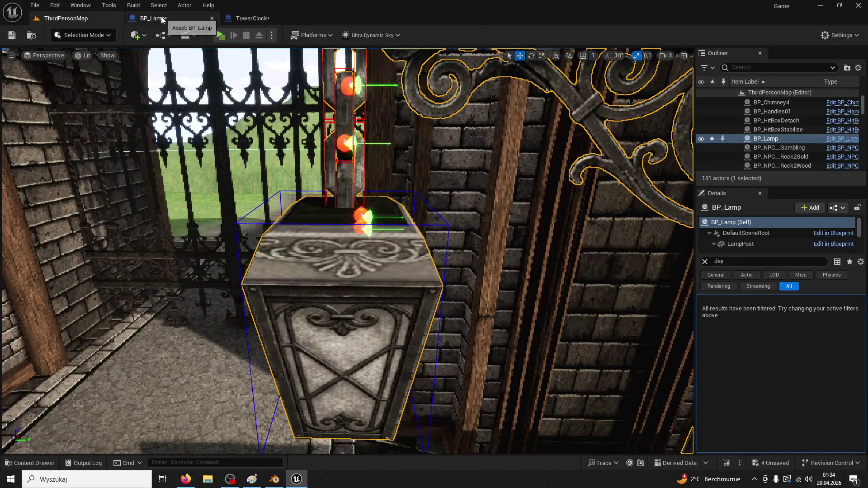
Open BP_Lamp's viewport and frame the C4 chain link component.
click(161, 18)
click(254, 18)
click(172, 23)
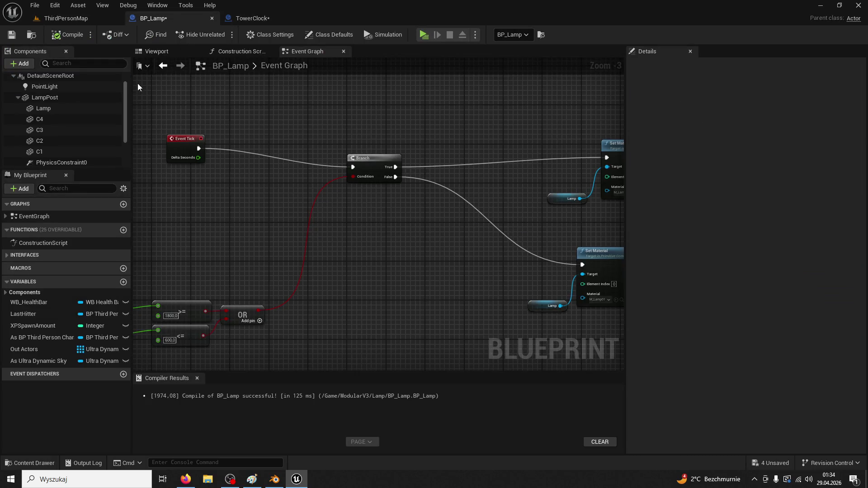
click(229, 52)
click(58, 118)
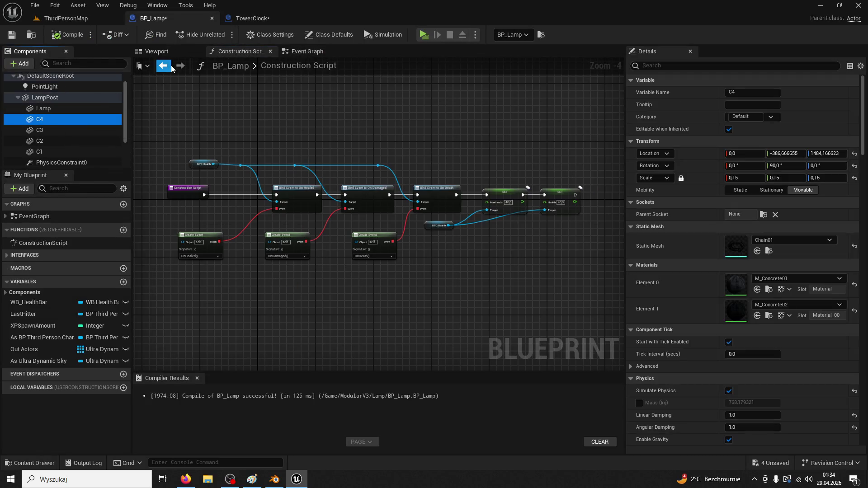
click(174, 54)
key(f)
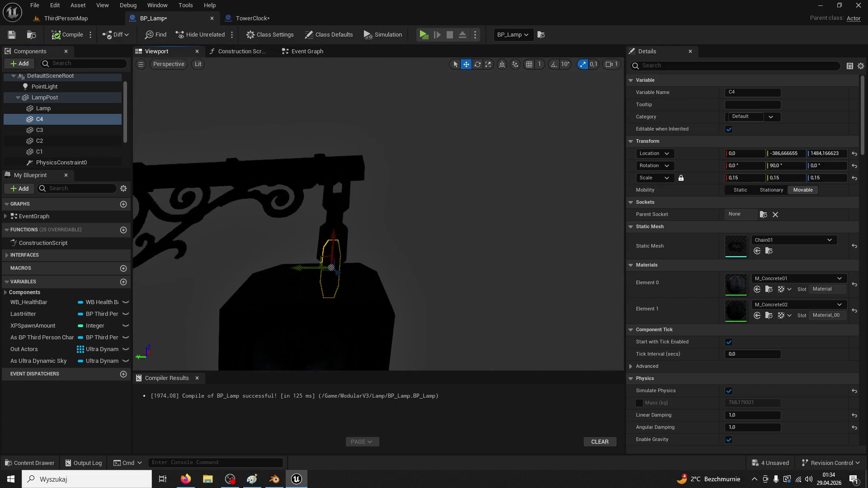
scroll(378, 214, down, 5)
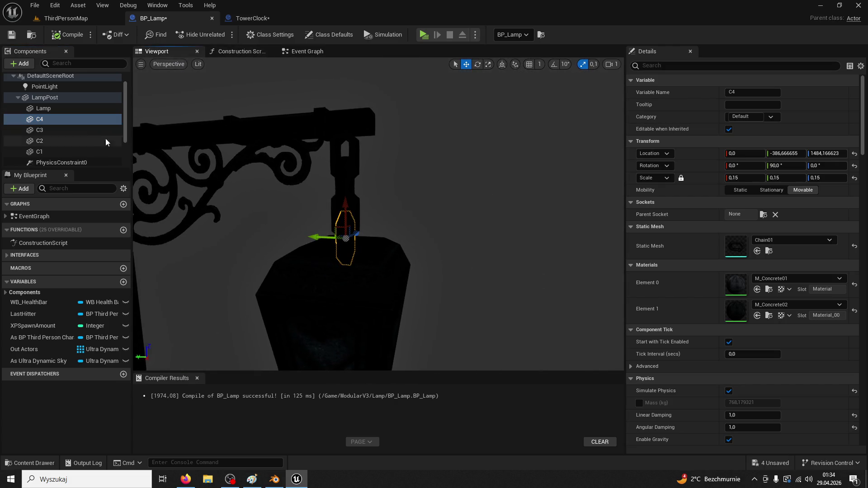
Move PhysicsConstraint3 down along Z onto the lantern body.
click(72, 127)
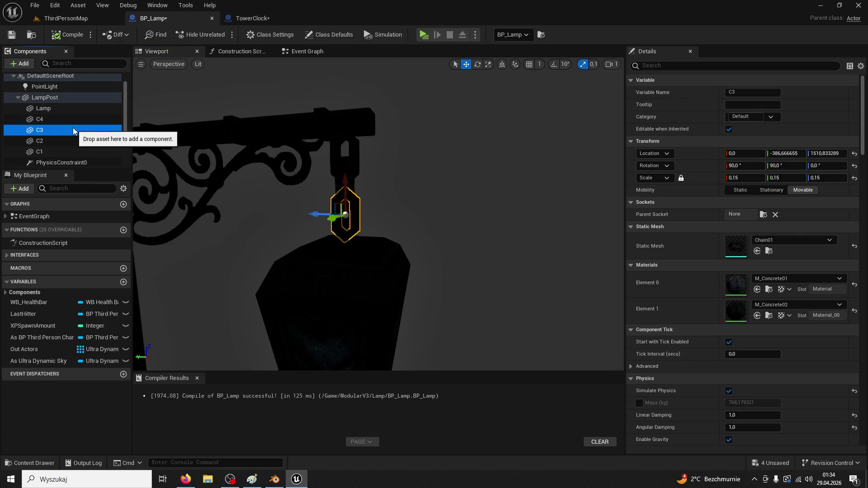
drag(72, 128, 60, 117)
scroll(68, 129, down, 2)
click(80, 140)
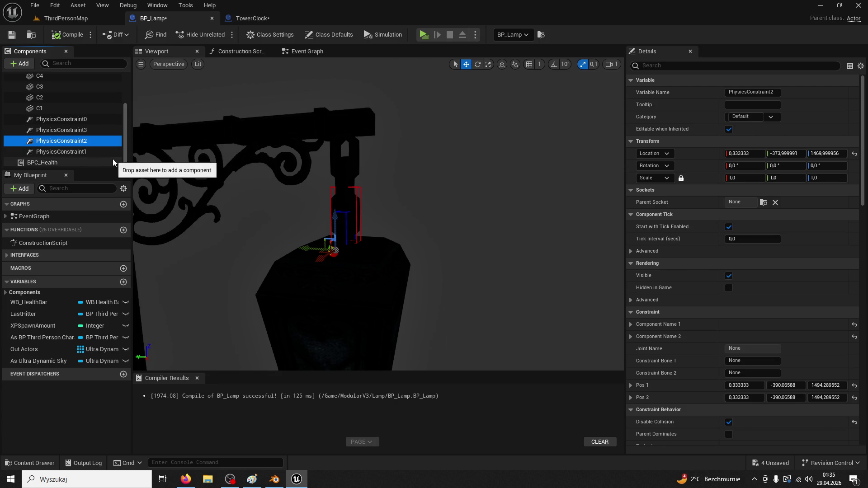
click(88, 129)
mouse_move(332, 226)
mouse_down()
mouse_move(336, 207)
mouse_move(333, 240)
mouse_move(310, 269)
mouse_move(319, 274)
mouse_up()
scroll(319, 274, up, 5)
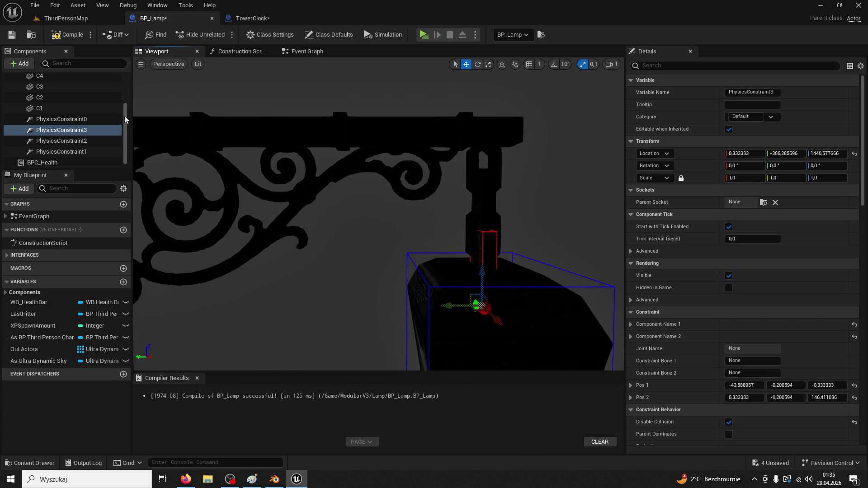
Compile BP_Lamp and start a play test of the level.
click(83, 36)
click(65, 18)
click(218, 37)
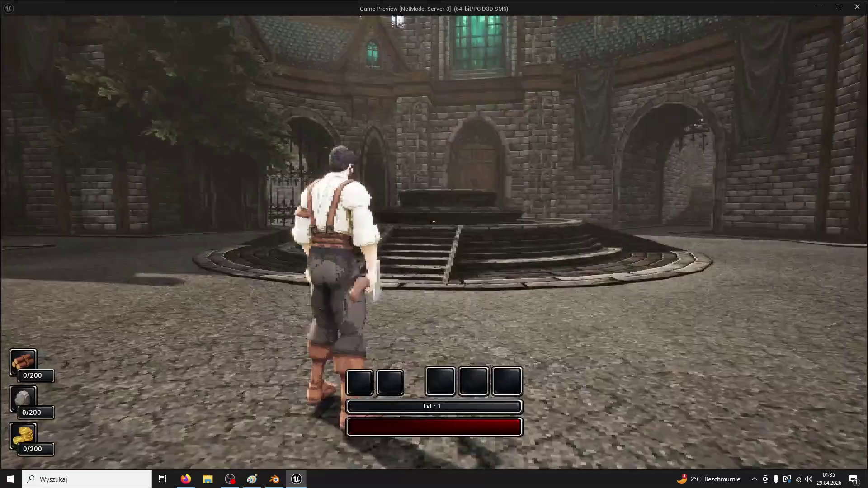
Walk the character toward the gate, stop play, and return to BP_Lamp's preview.
key(w)
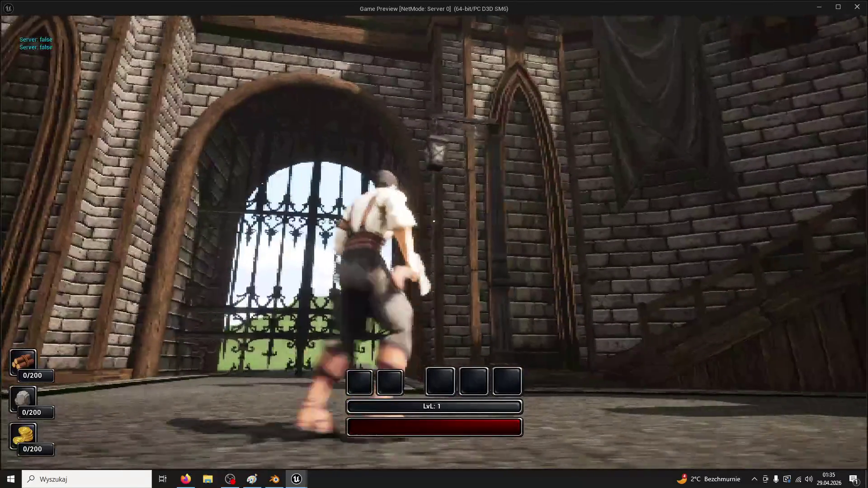
key(Escape)
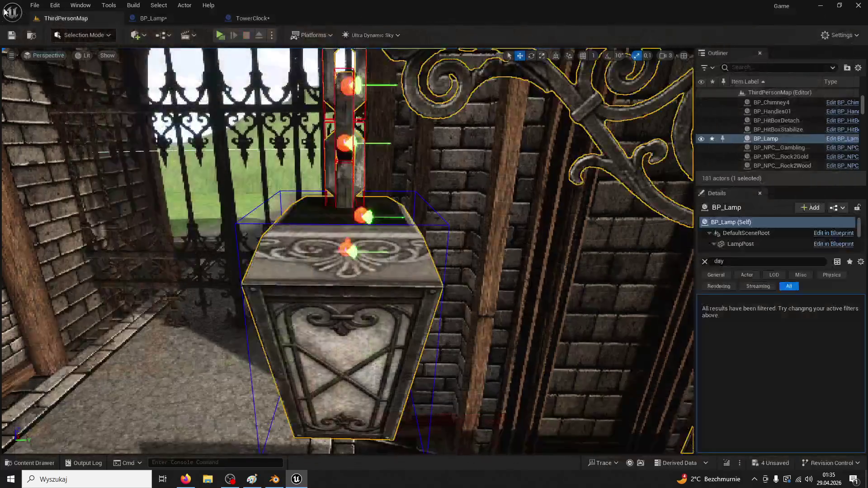
click(278, 17)
click(183, 16)
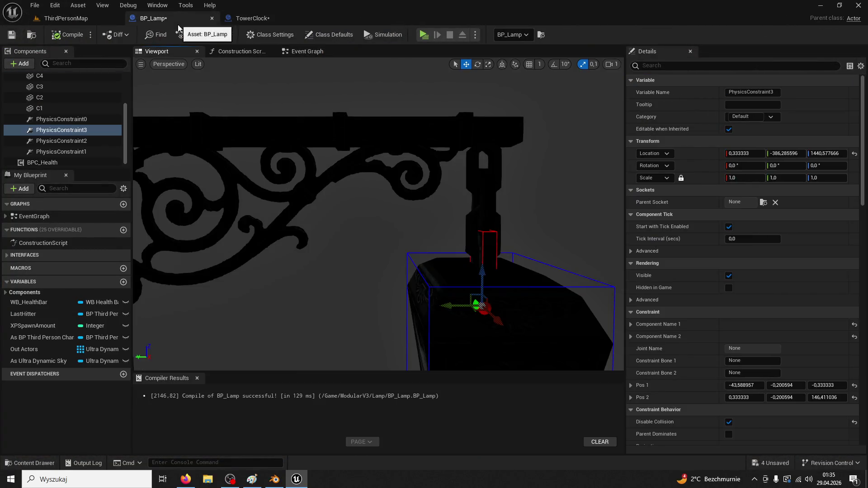
drag(313, 156, 313, 156)
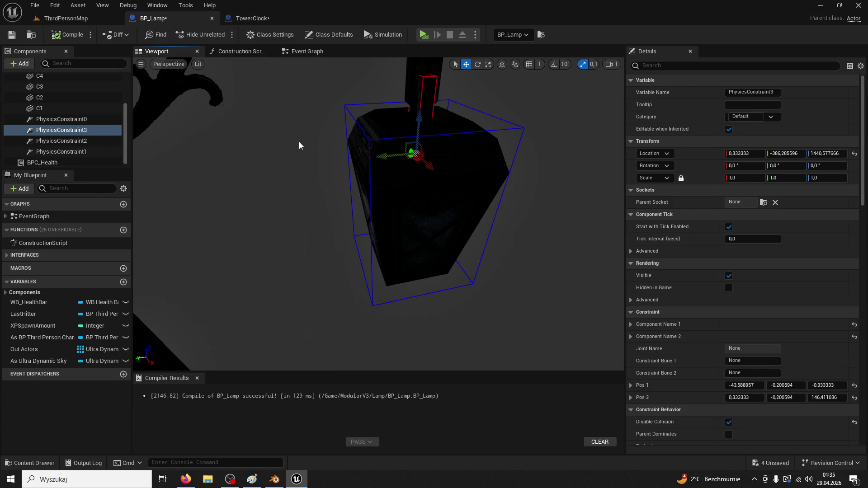
View the lamp post by the gate in the level, then reopen BP_Lamp for editing.
click(238, 19)
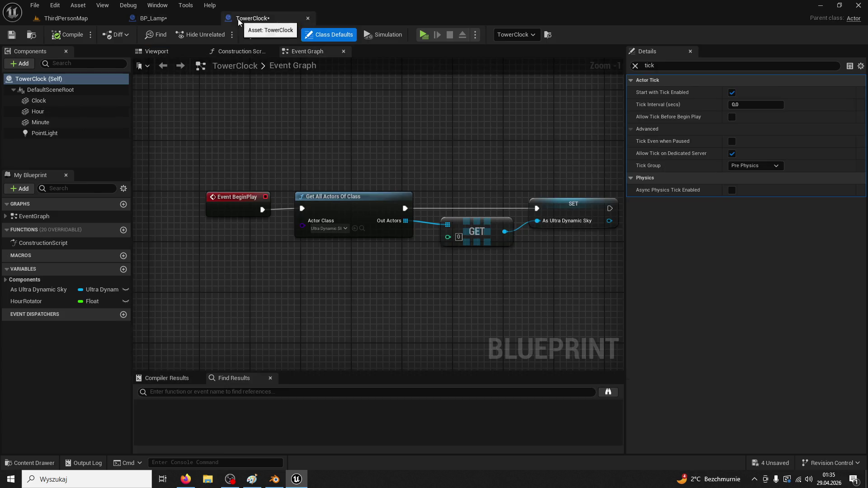
click(70, 14)
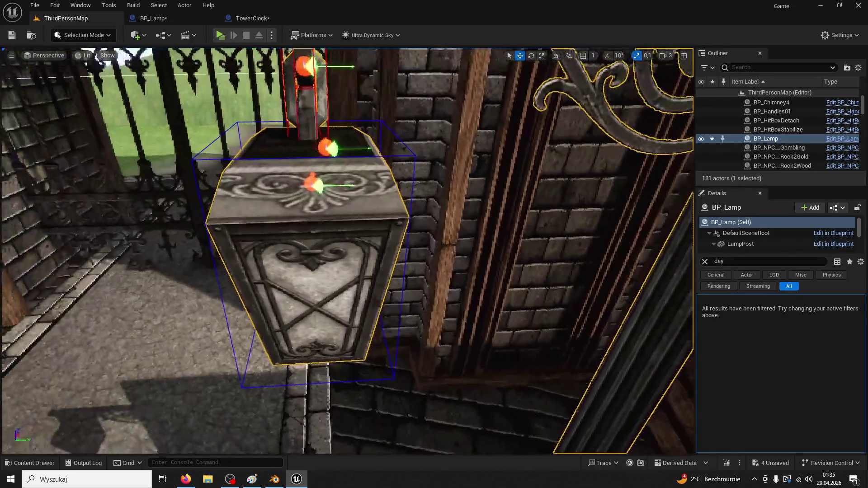
drag(209, 338, 209, 338)
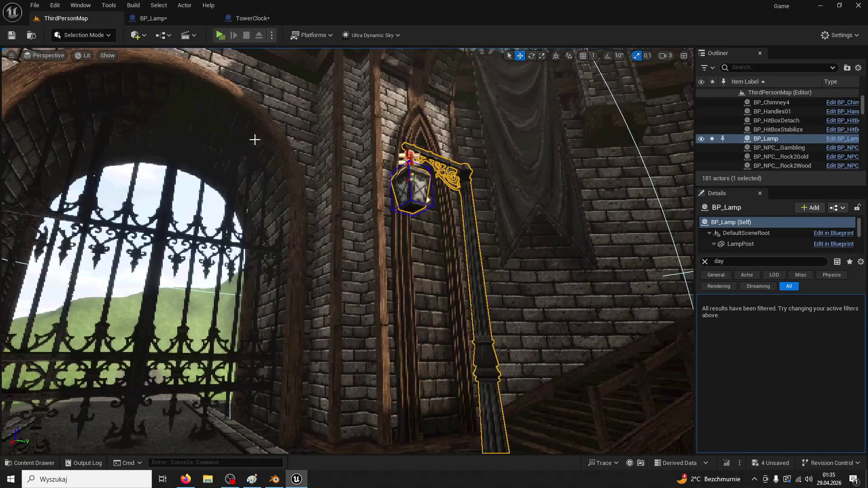
click(171, 18)
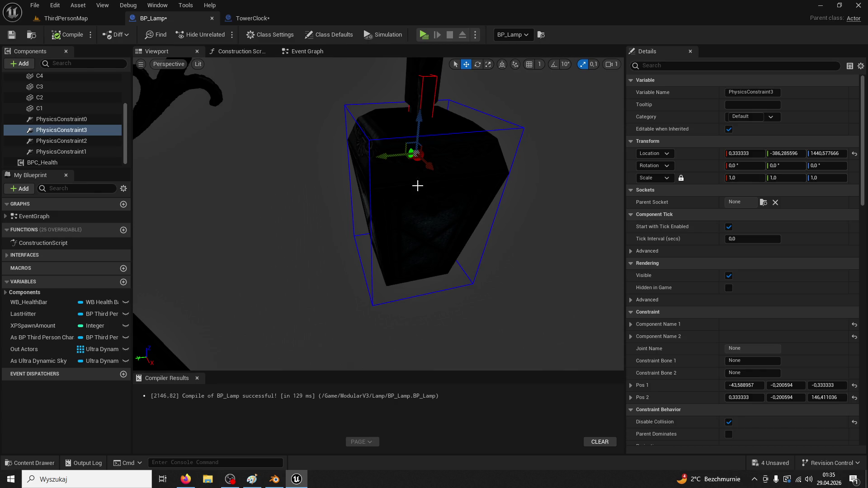
Lower BP_Lamp's PointLight on Z to about 361.12 inside the lantern.
click(295, 53)
click(172, 51)
scroll(74, 105, up, 2)
scroll(75, 104, up, 1)
click(45, 86)
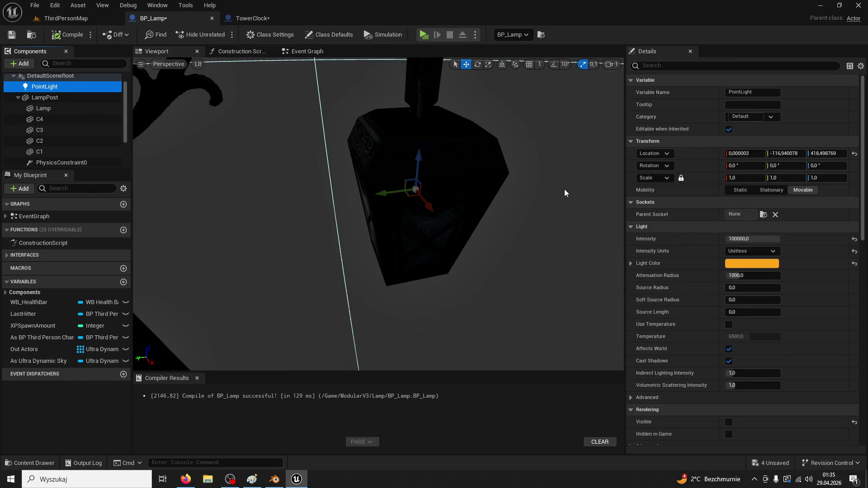
drag(418, 158, 409, 289)
Compile BP_Lamp, return to ThirdPersonMap and play the level.
scroll(409, 289, up, 5)
click(83, 34)
click(65, 18)
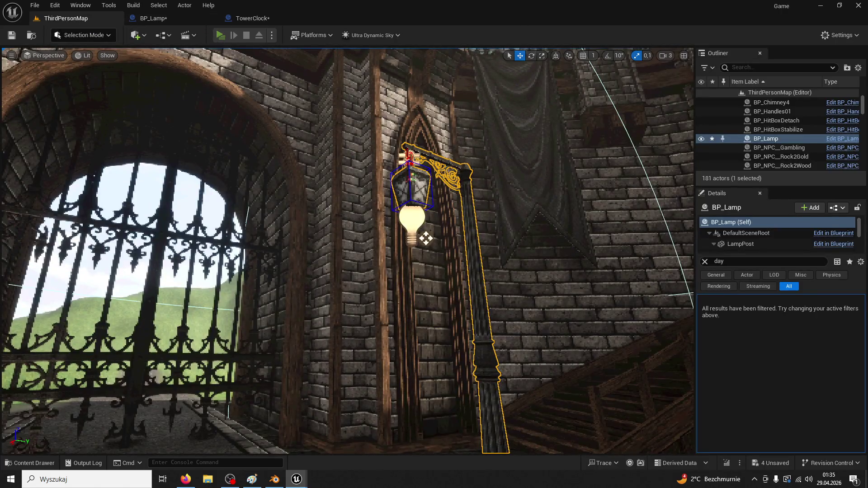
key(alt+p)
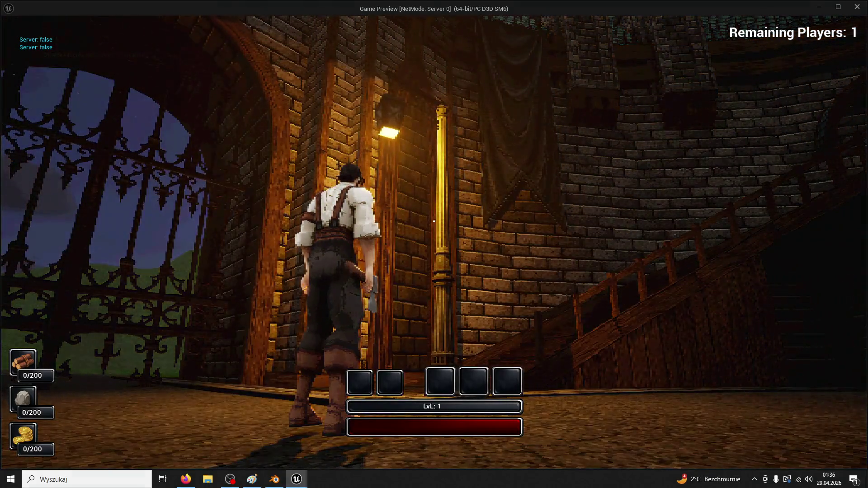
Stop the play test and return to the BP_Lamp Blueprint.
key(w)
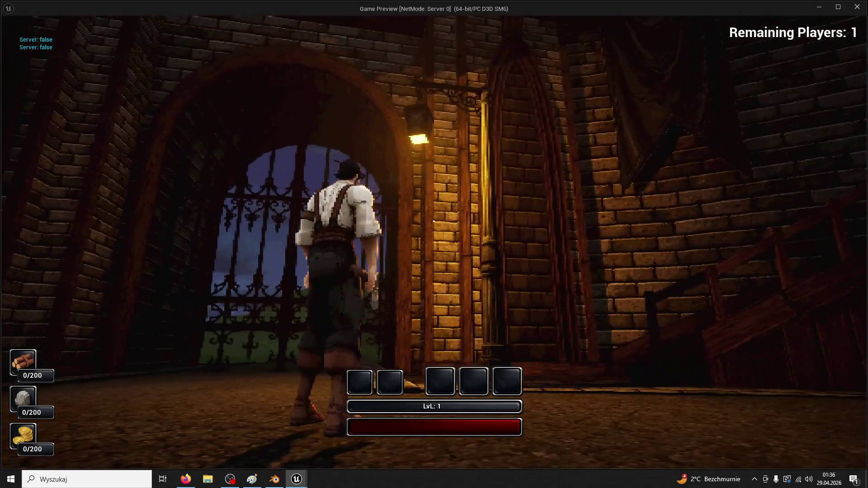
key(Escape)
click(244, 18)
click(152, 18)
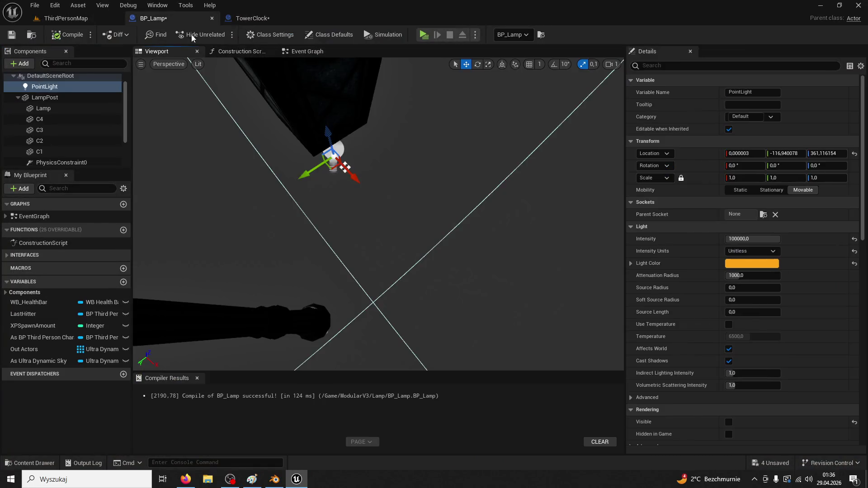
Raise the PointLight back up to Z 420.35 inside the lantern.
drag(354, 165, 384, 146)
scroll(383, 147, up, 3)
drag(380, 176, 382, 133)
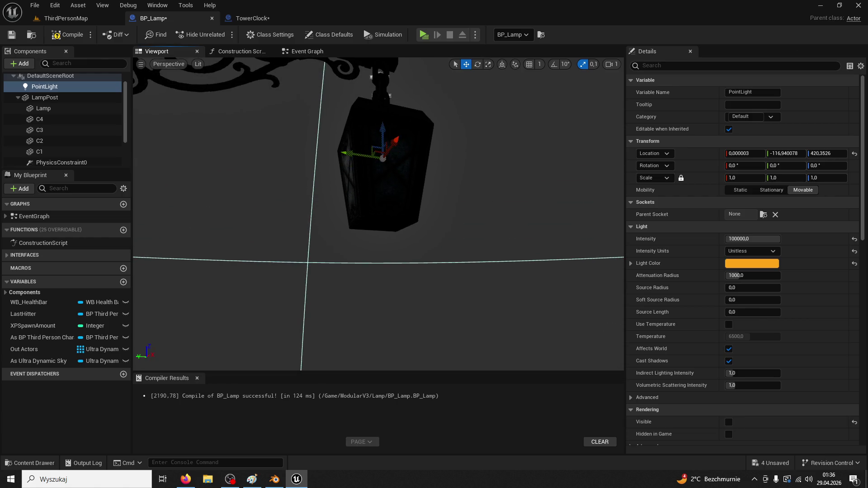
key(alt+Tab)
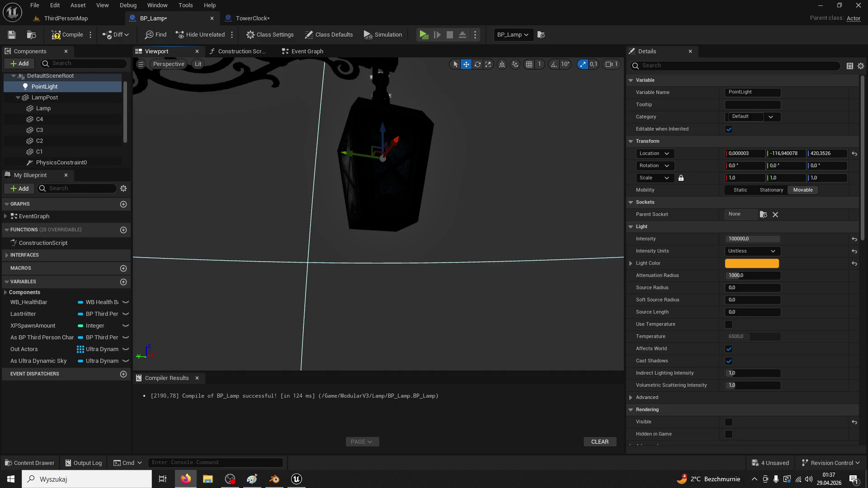
Put the PointLight on lighting Channel 1 only, check the Lamp mesh, and play ThirdPersonMap.
click(666, 67)
text(channel)
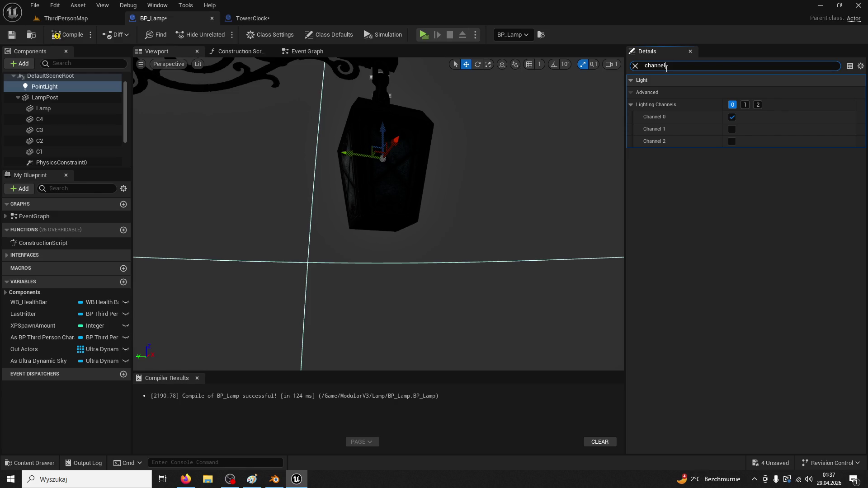
click(732, 129)
click(732, 117)
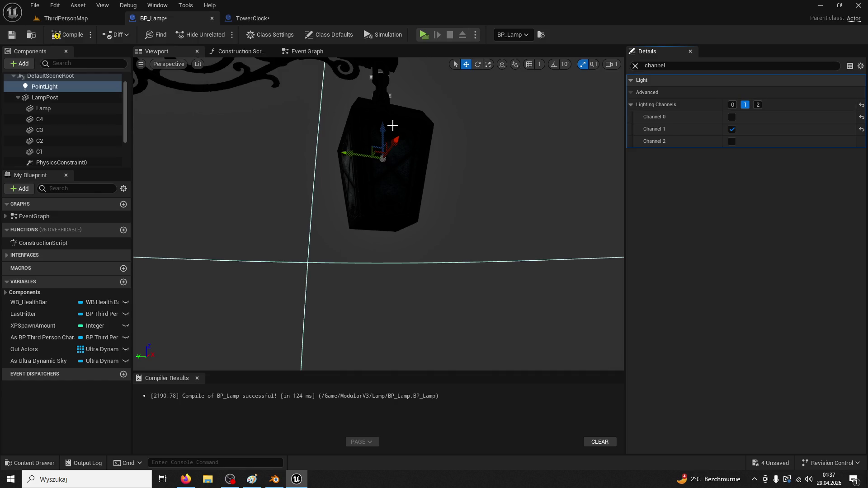
click(403, 176)
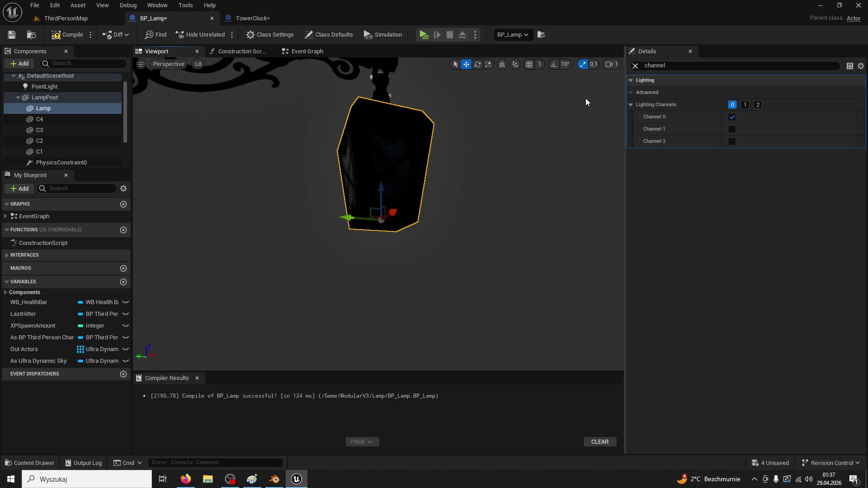
click(116, 21)
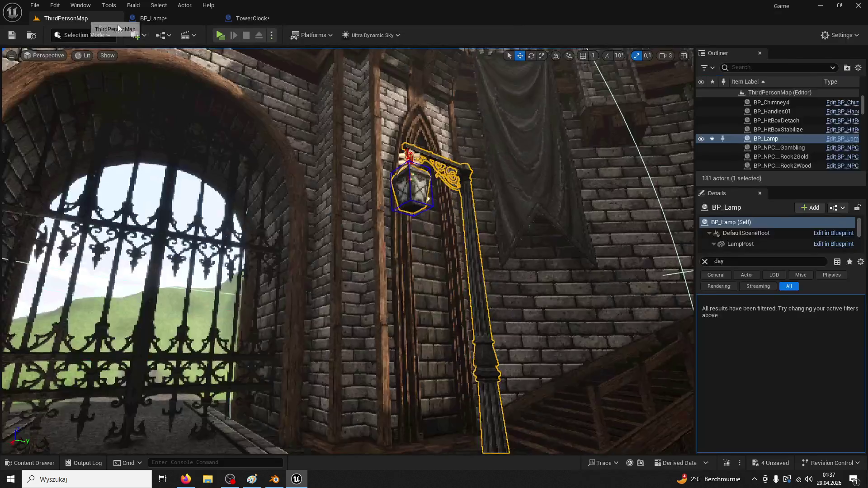
click(220, 35)
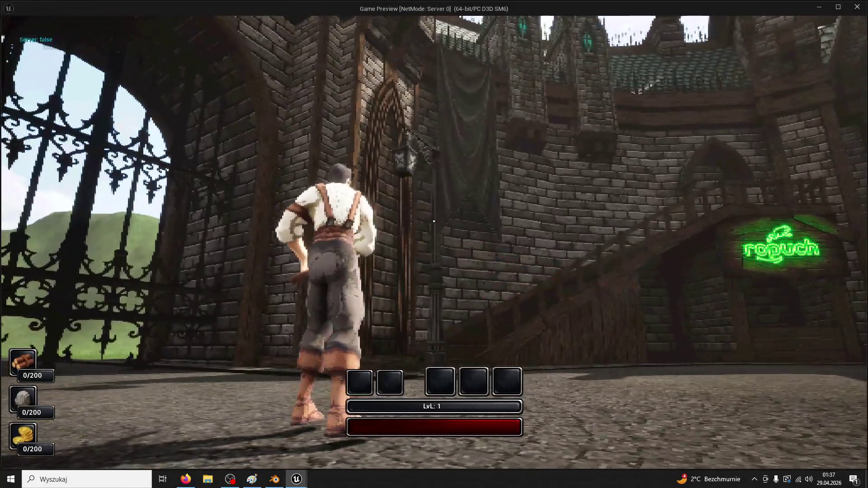
key(super)
key(super)
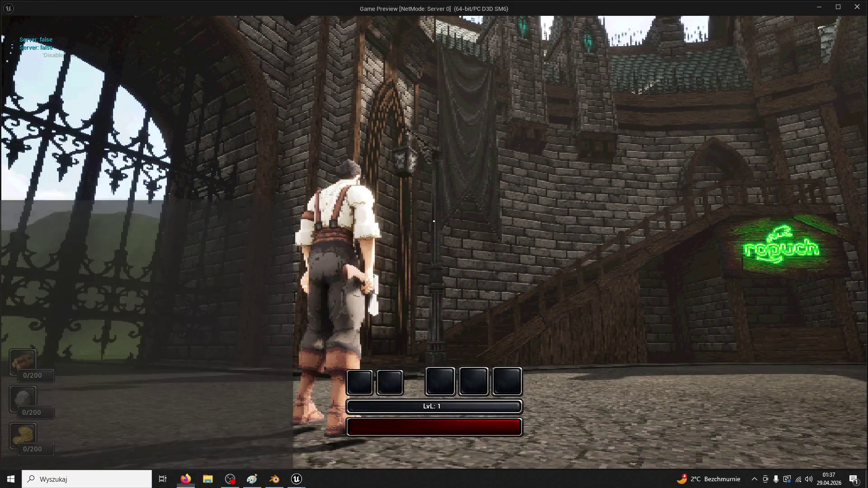
mouse_move(433, 221)
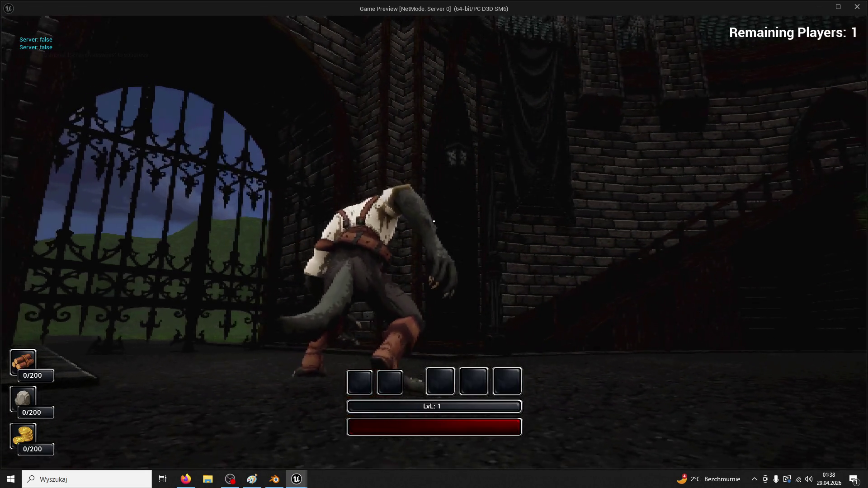
key(Escape)
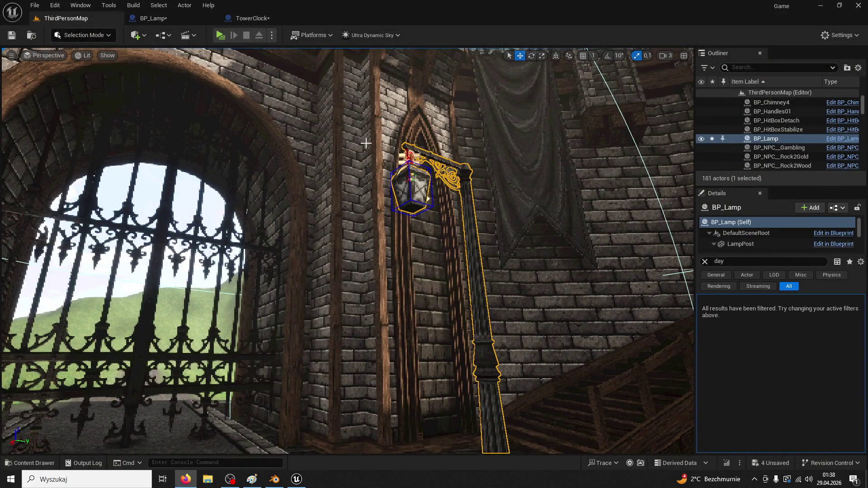
Toggle the Lamp mesh's lighting Channel 0 off and back on, then undo the change.
click(173, 18)
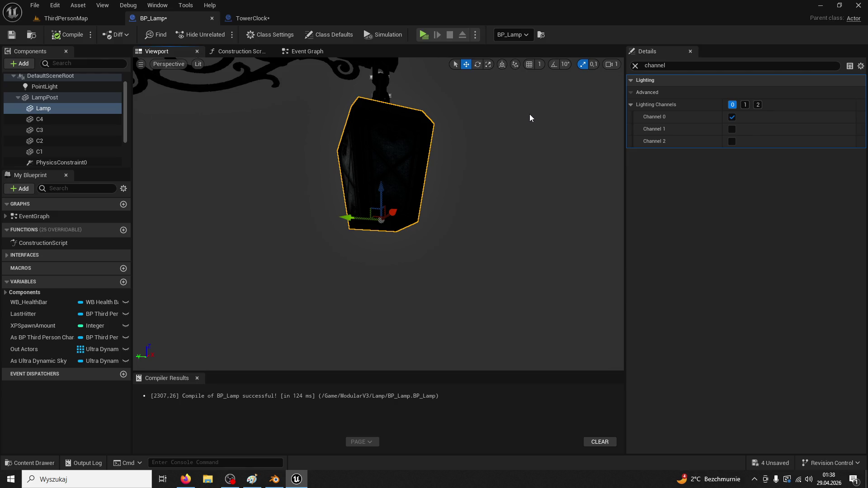
click(732, 117)
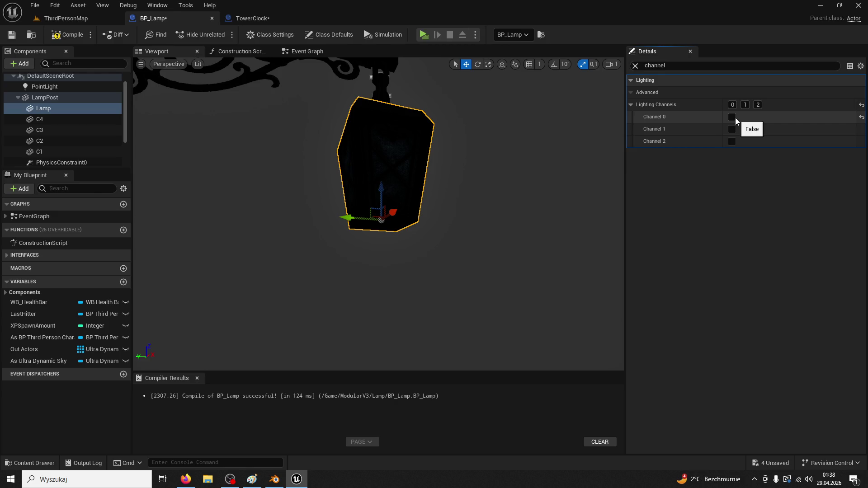
click(86, 18)
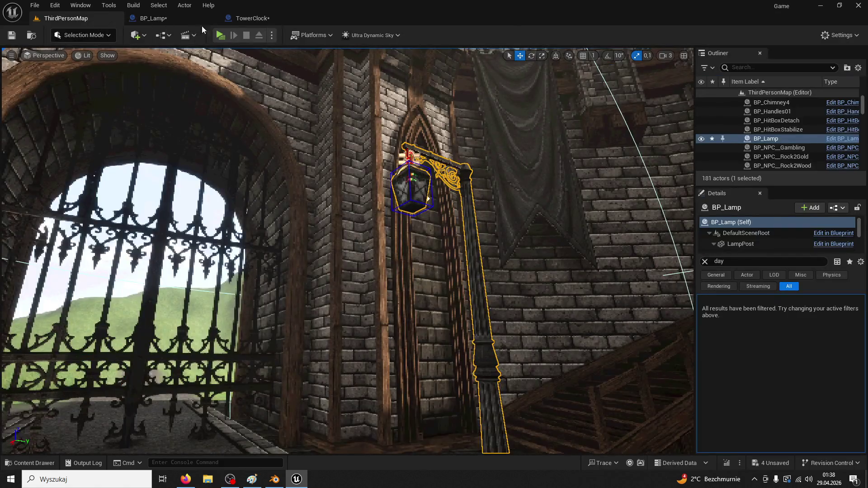
click(256, 19)
click(154, 19)
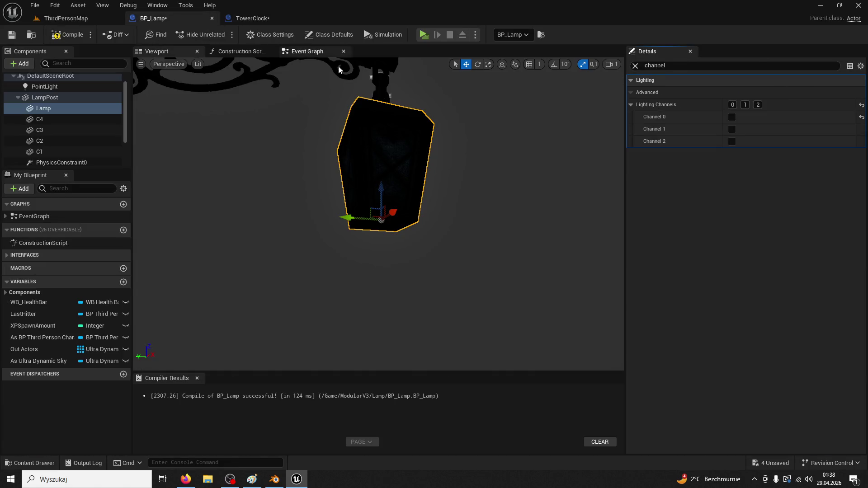
click(731, 117)
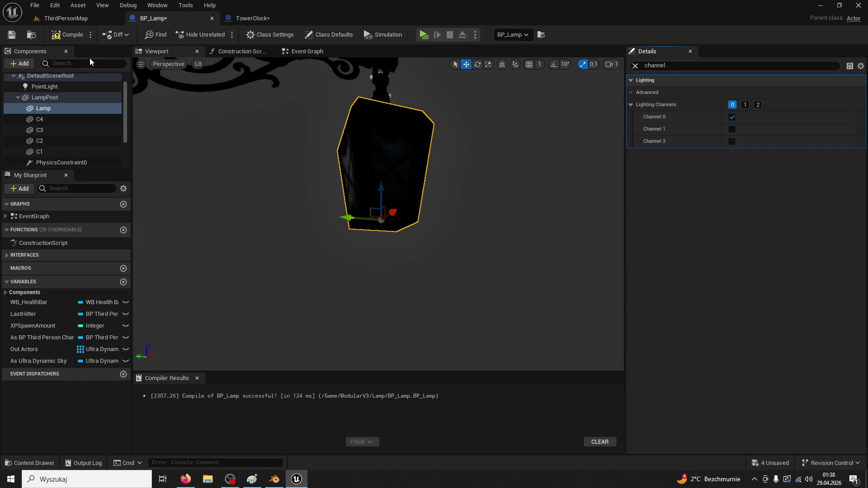
key(ctrl+z)
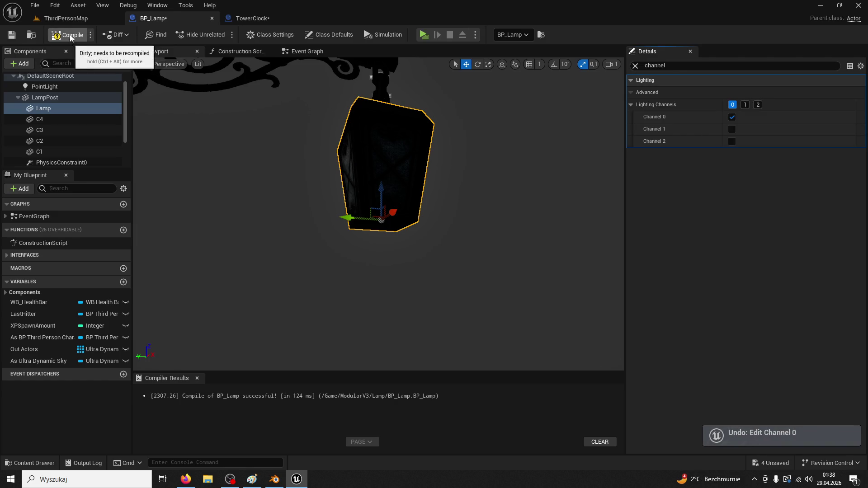
In ThirdPersonMap, select the courtyard floor Circle02 and save with Ctrl+S.
click(86, 22)
mouse_move(492, 229)
mouse_down()
mouse_move(467, 277)
mouse_move(467, 269)
mouse_move(492, 282)
mouse_up()
click(493, 283)
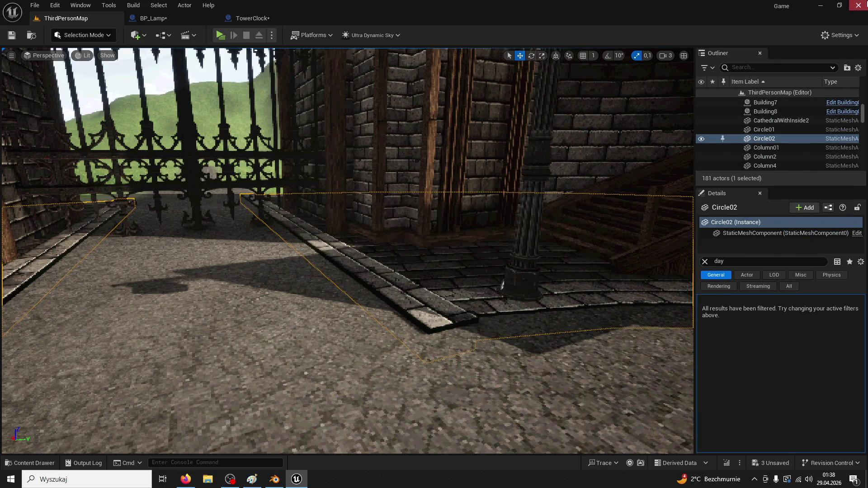
key(ctrl+s)
Save the selected changes, reopen the project from the desktop, and run a play test.
click(467, 344)
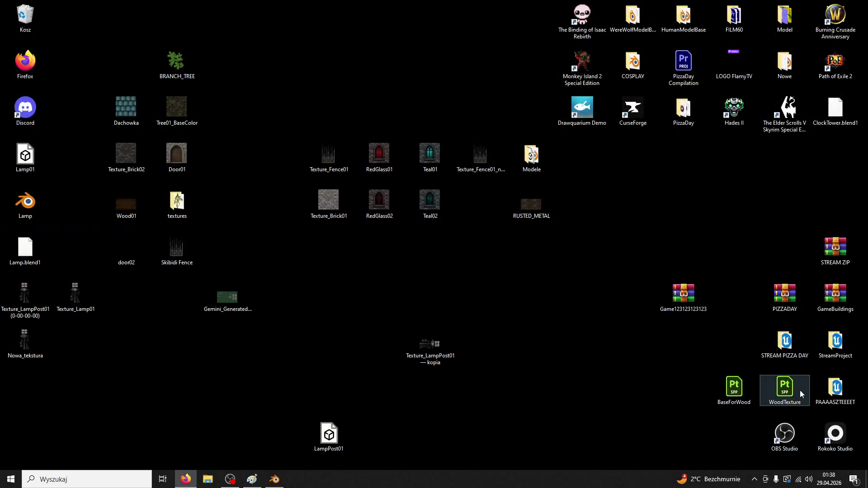
double_click(840, 384)
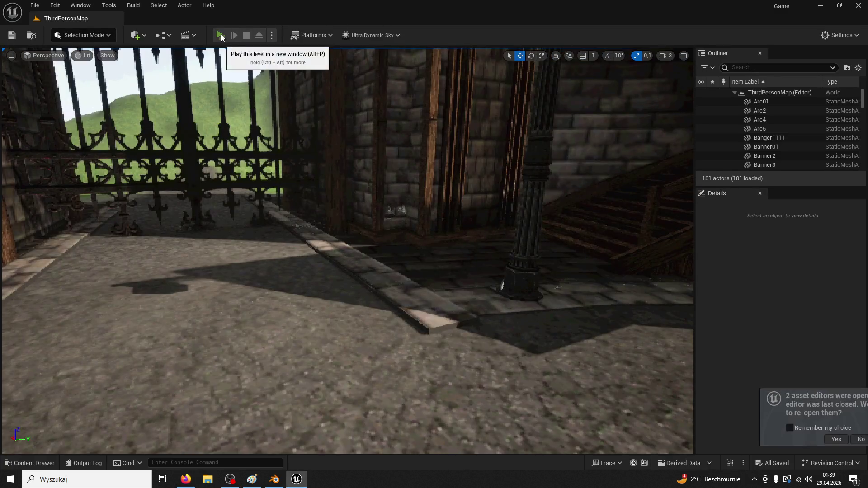
click(221, 34)
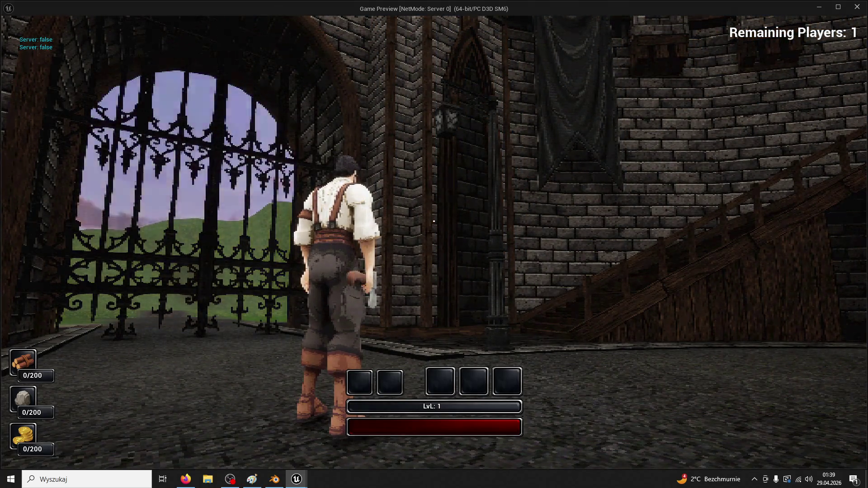
key(Escape)
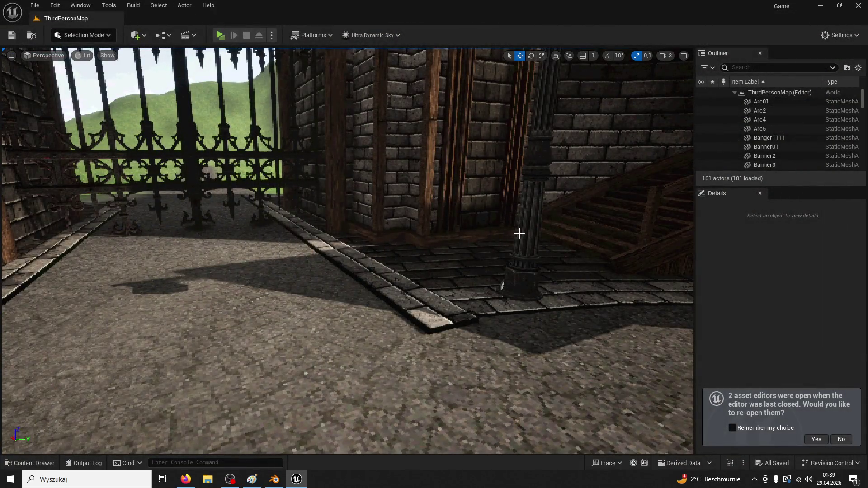
Open BP_Lamp and filter the PointLight's Details by 'channel' to review its lighting channels.
click(519, 234)
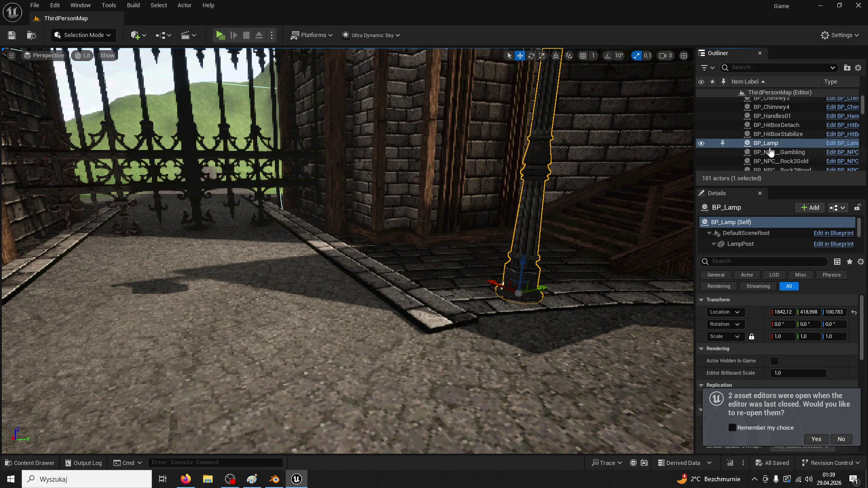
click(834, 146)
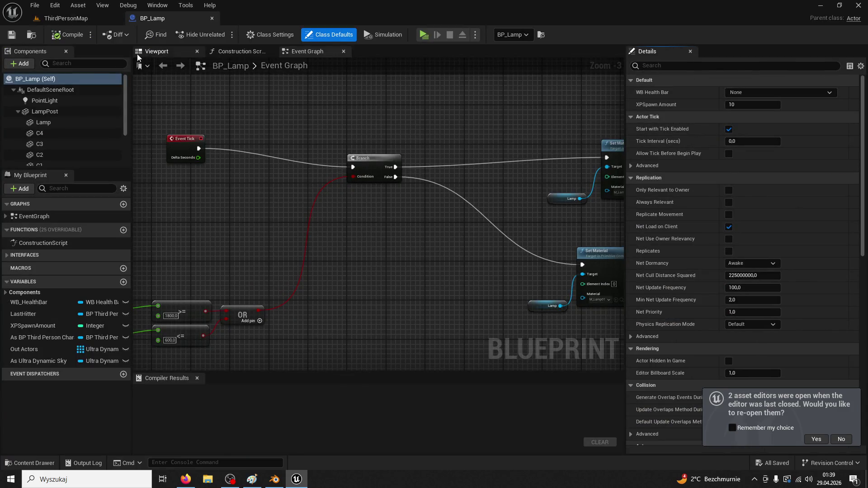
click(57, 102)
click(673, 66)
text(channel)
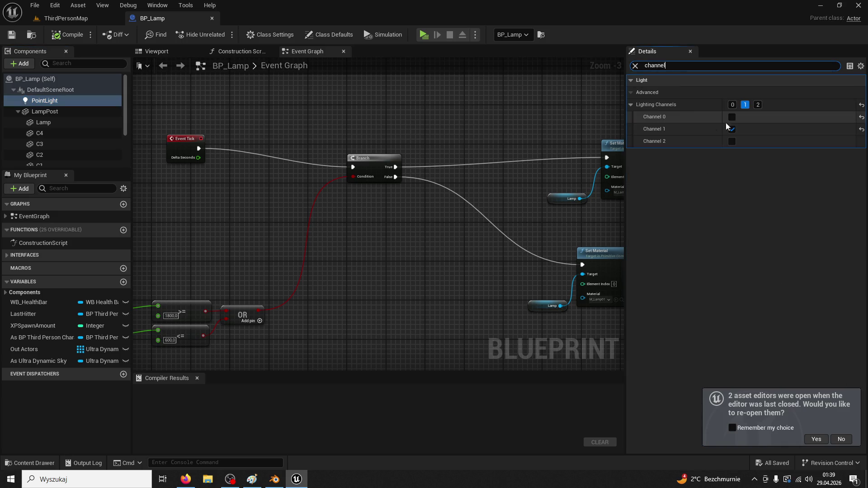
click(731, 129)
click(731, 130)
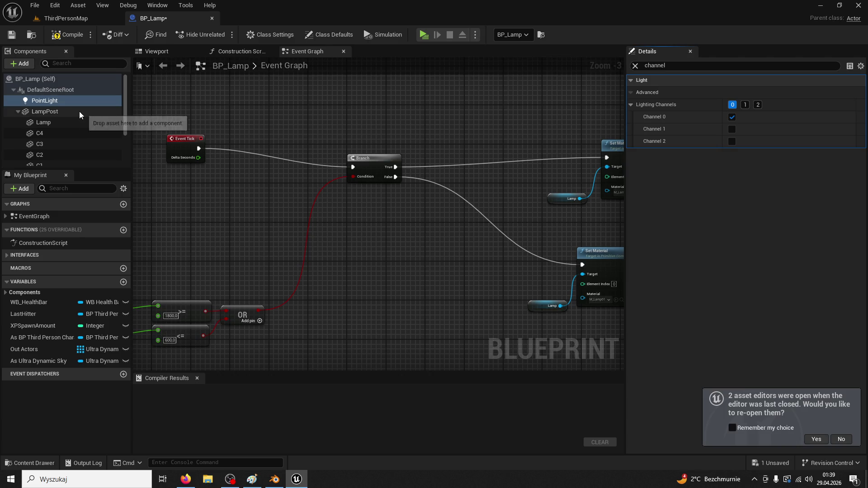
scroll(80, 112, down, 2)
scroll(74, 128, up, 2)
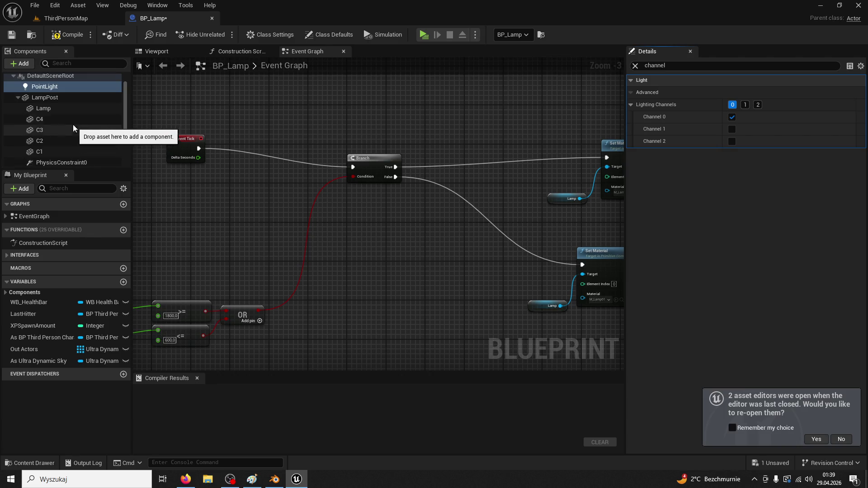
Review the Lamp mesh's channels, then compile BP_Lamp and return to ThirdPersonMap.
click(61, 108)
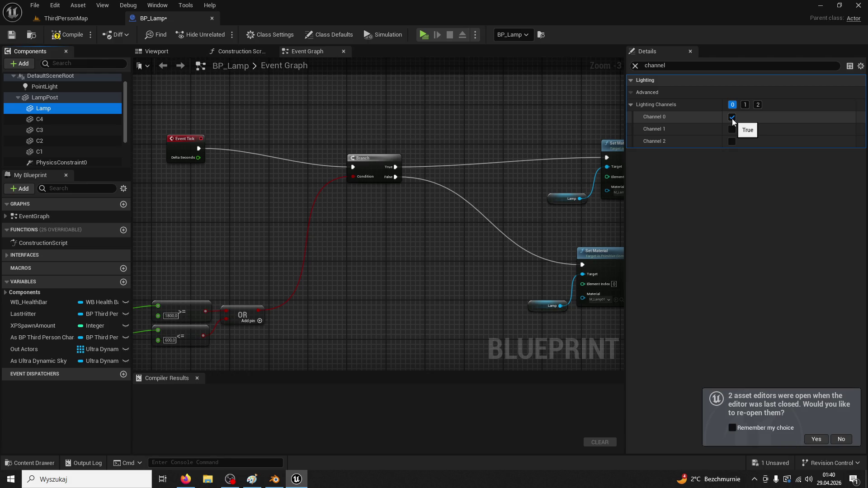
click(96, 87)
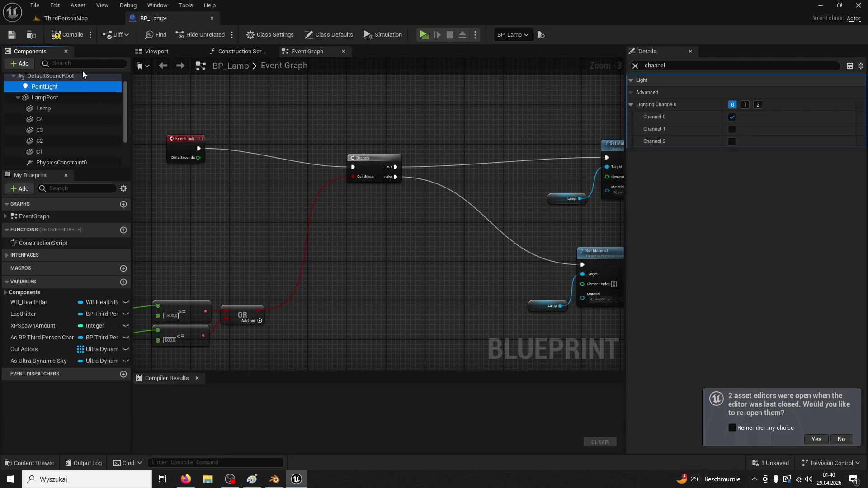
click(67, 34)
click(75, 18)
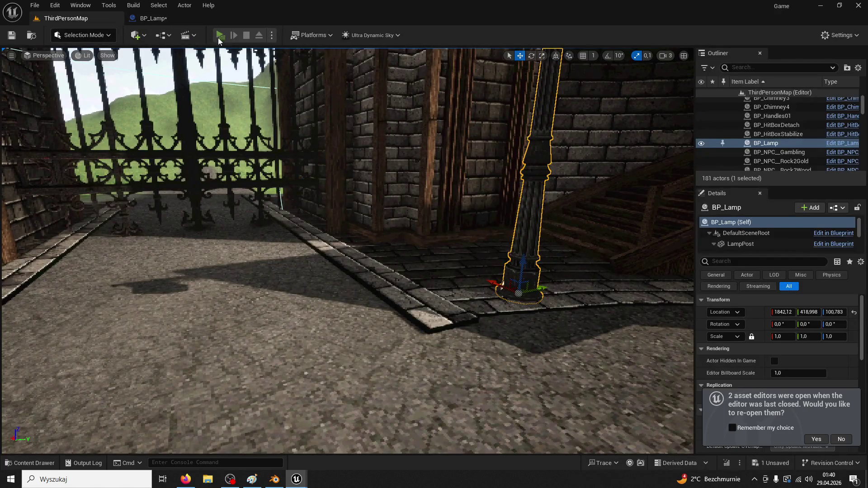
Start a play session and walk the character toward the iron gate.
click(219, 36)
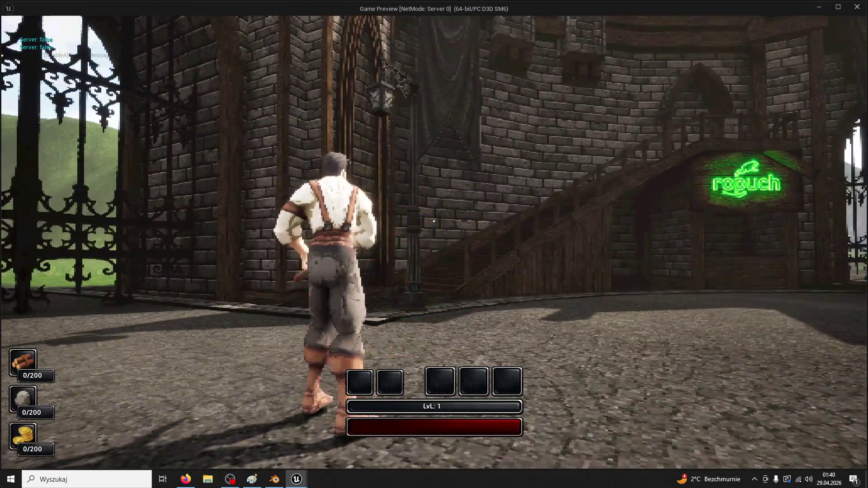
key(super)
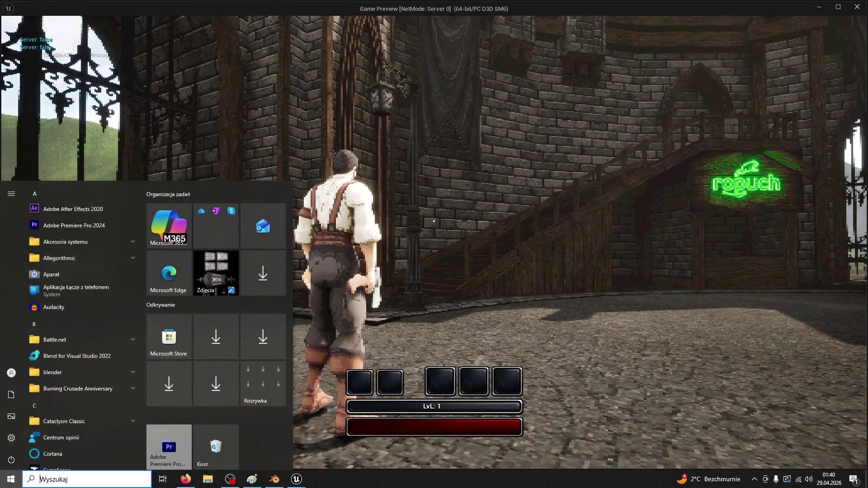
key(super)
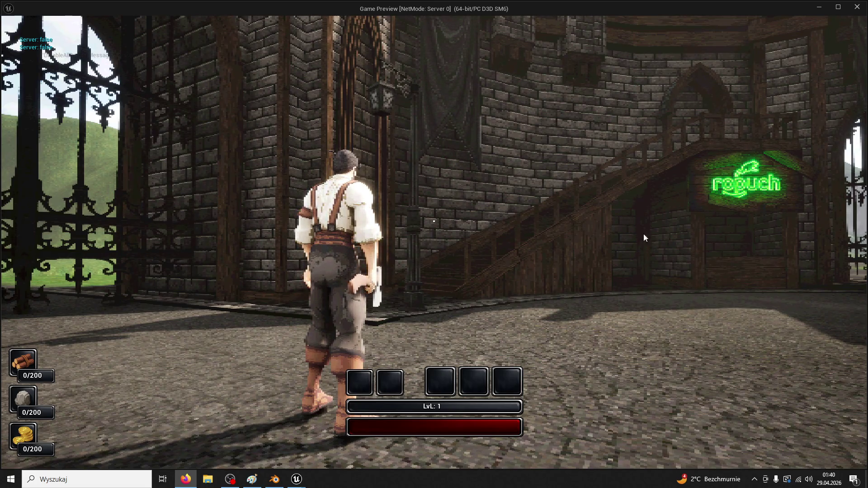
click(584, 219)
key(w)
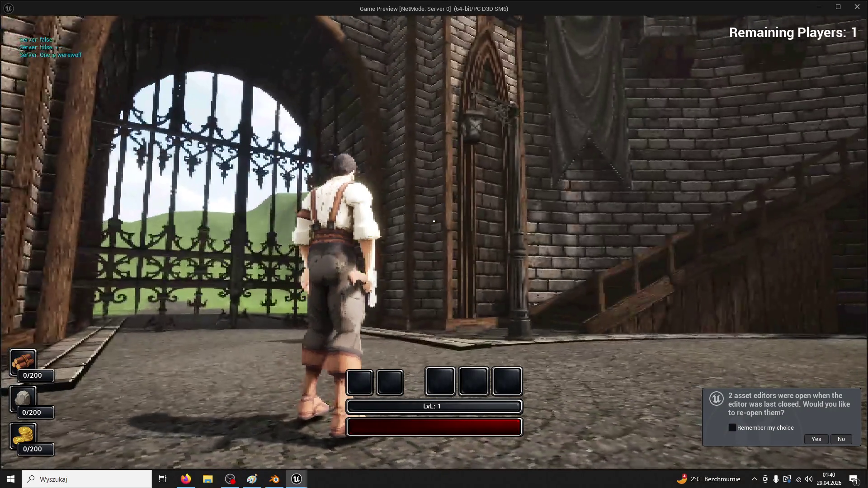
key(super)
key(Escape)
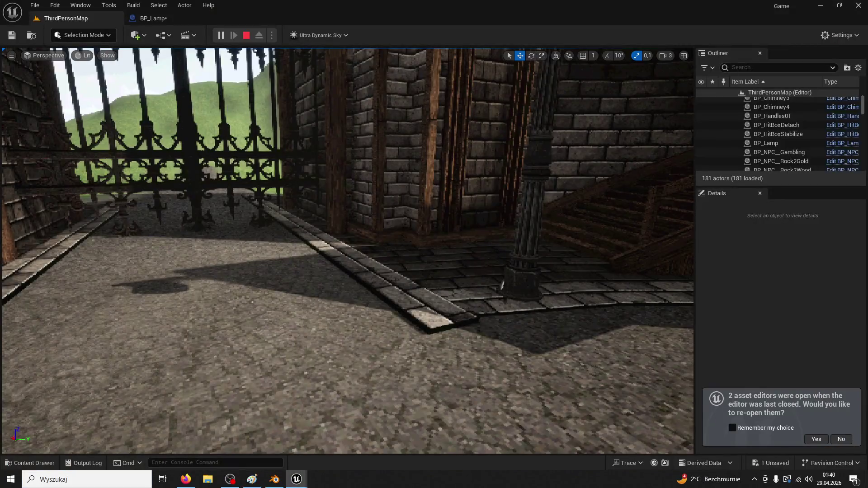
click(407, 272)
Keep walking toward the gate until nightfall, stop playing, and go back to BP_Lamp.
click(293, 476)
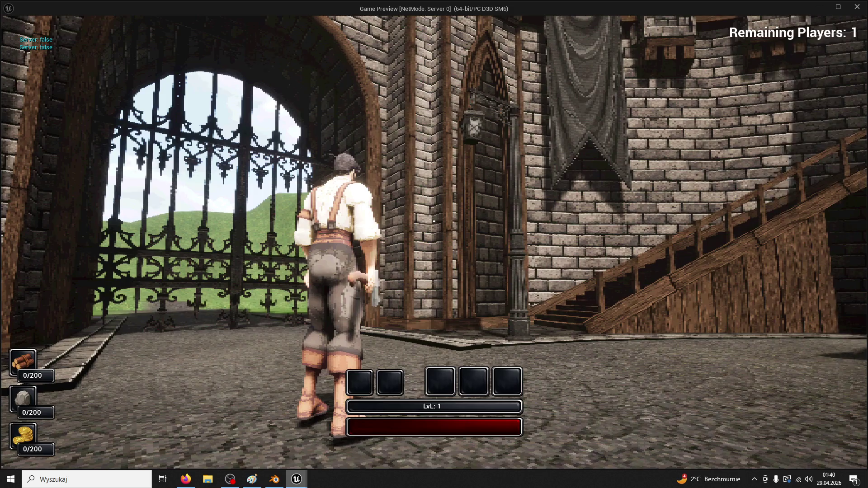
key(w)
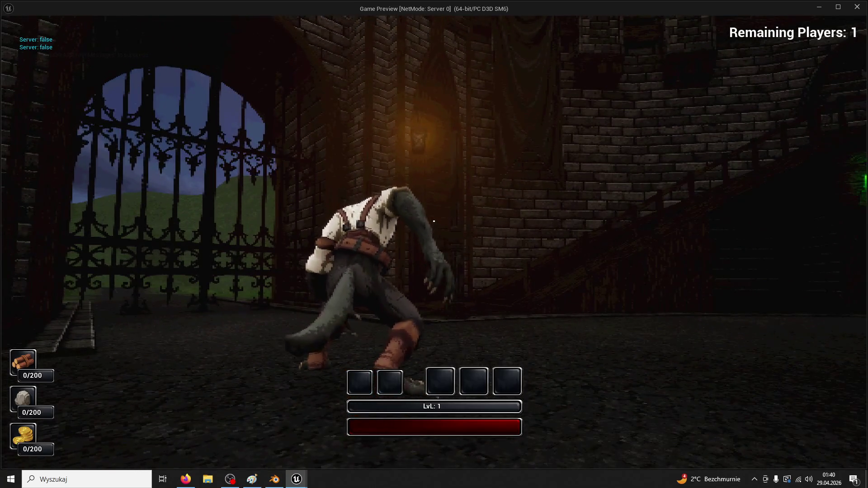
key(Escape)
click(164, 19)
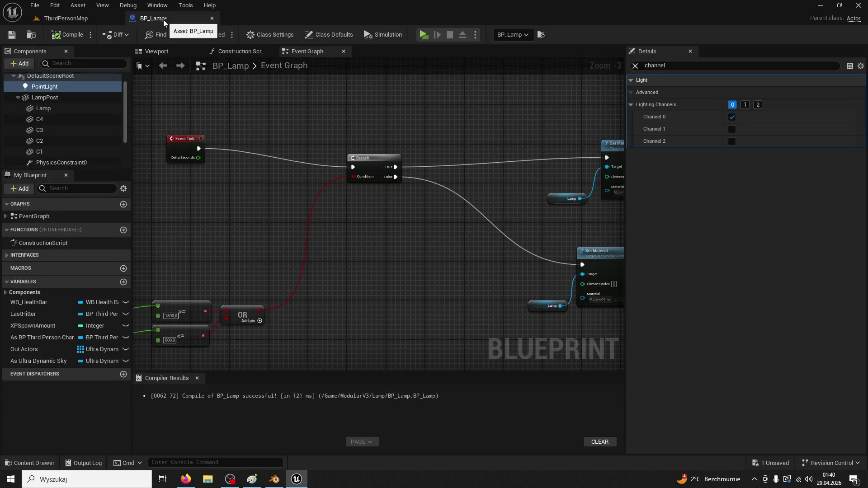
Move the Lamp mesh from lighting channel 0 to channel 1 and recompile BP_Lamp.
click(55, 113)
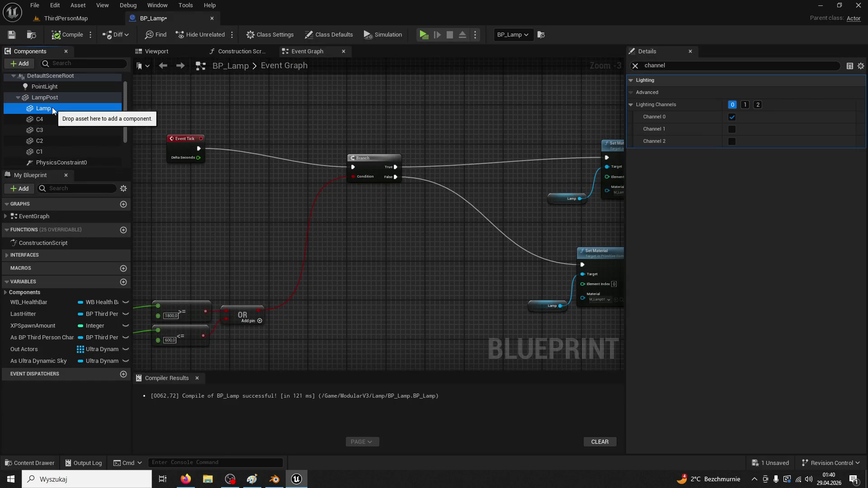
click(731, 117)
click(730, 129)
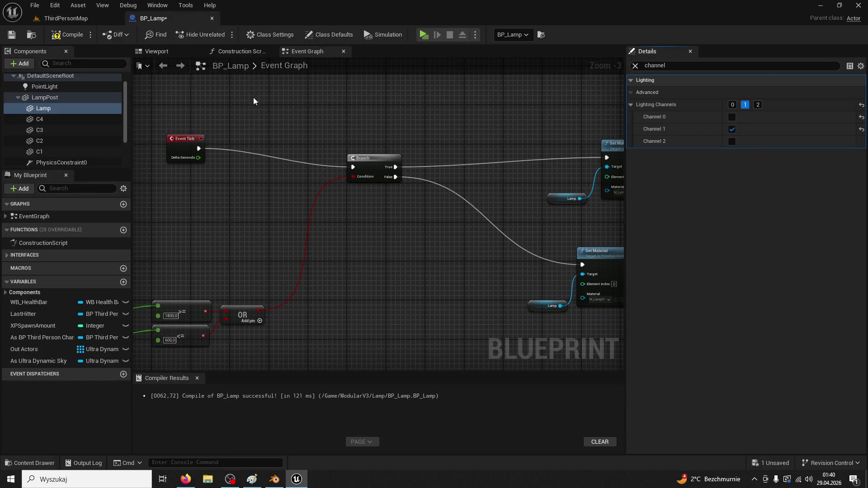
click(67, 34)
Return to ThirdPersonMap and launch a quick play test.
click(66, 18)
click(220, 34)
scroll(826, 144, down, 20)
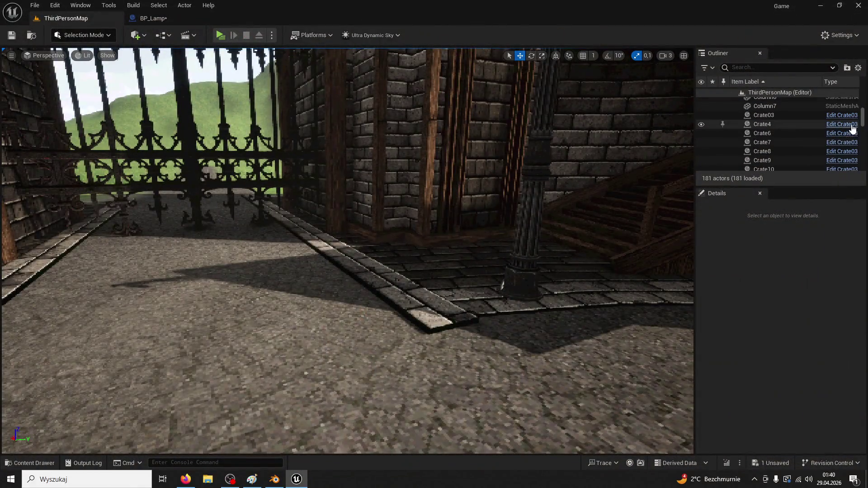
scroll(809, 160, up, 4)
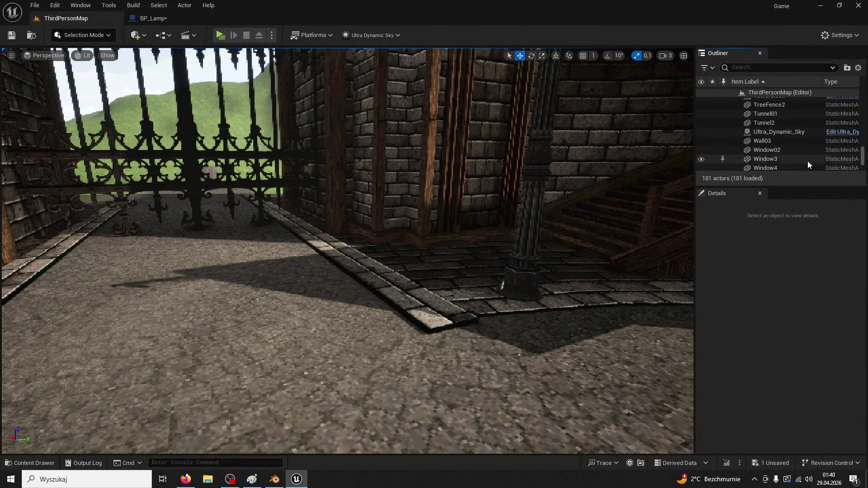
Set Ultra_Dynamic_Sky's Day Length and Night Length to 0.1, then start playing.
click(782, 131)
scroll(805, 365, down, 8)
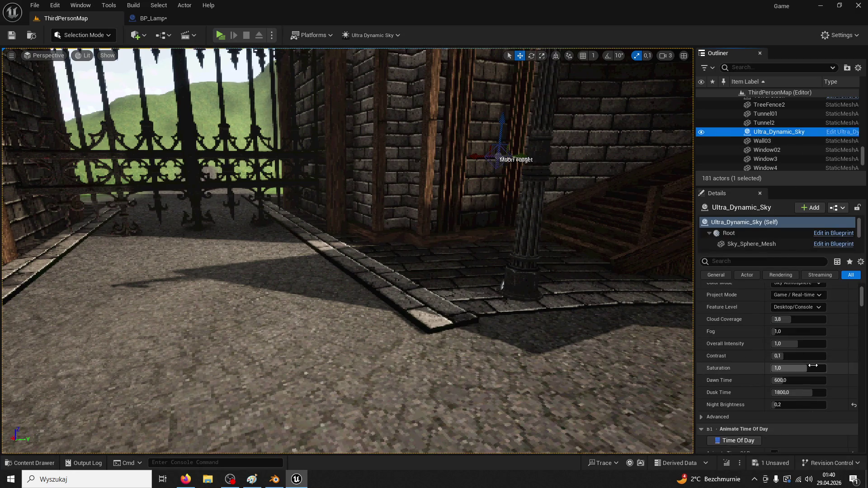
click(795, 408)
key(Tab)
text(.1)
key(Return)
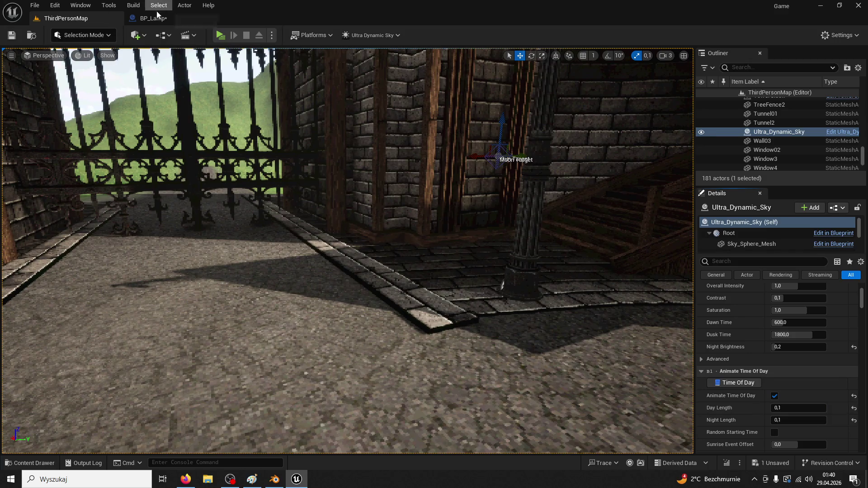
click(220, 35)
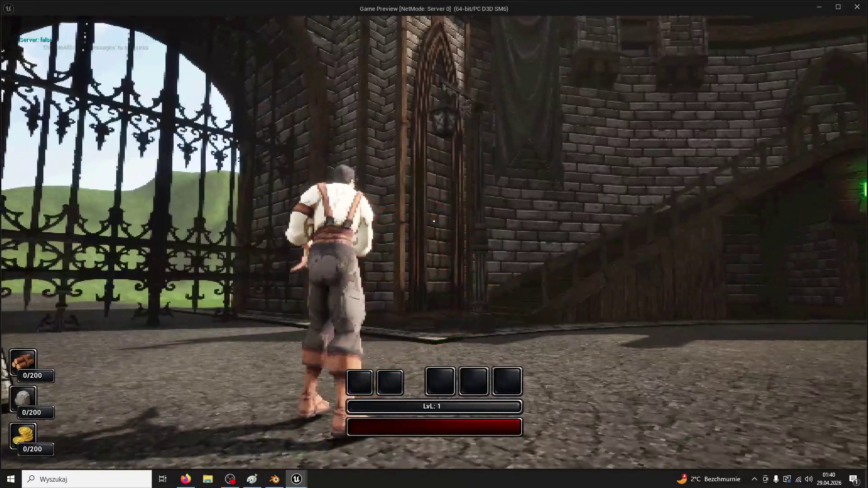
key(super)
click(439, 291)
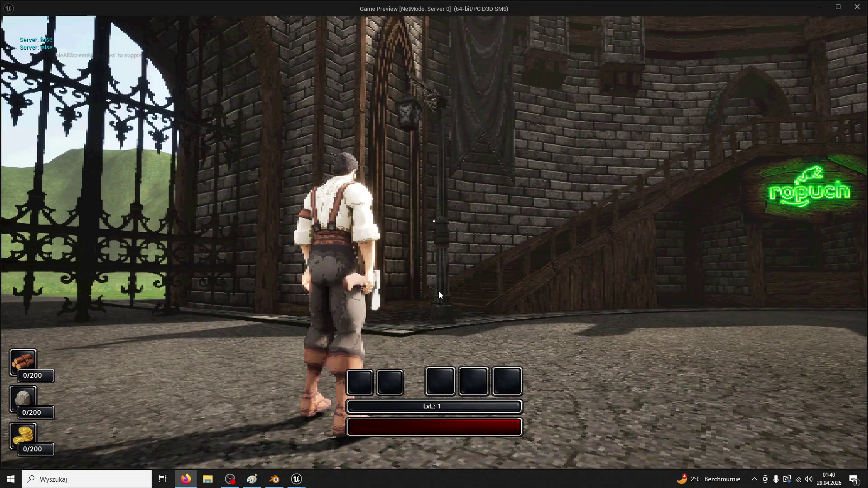
click(439, 292)
key(w)
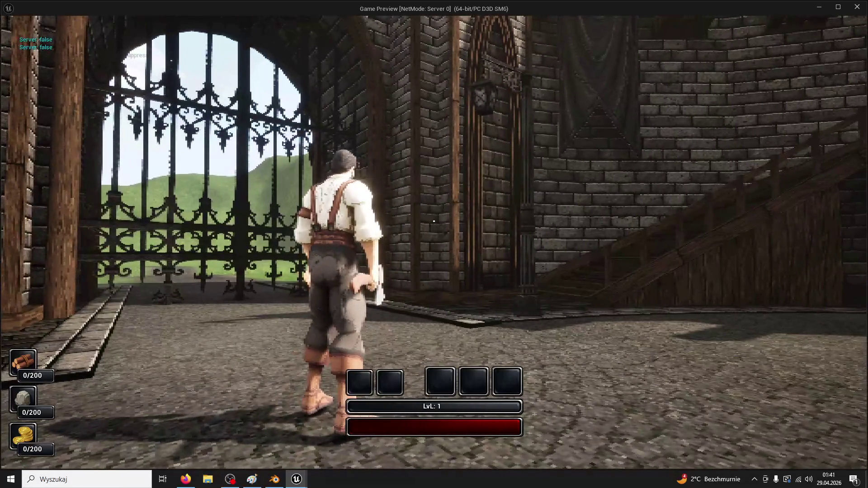
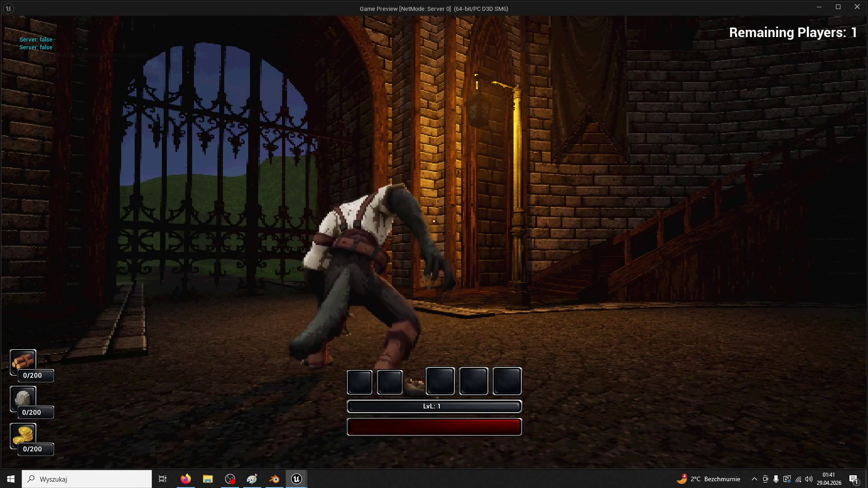
Stop the town-square play test and minimize Unreal Engine to the desktop.
key(w)
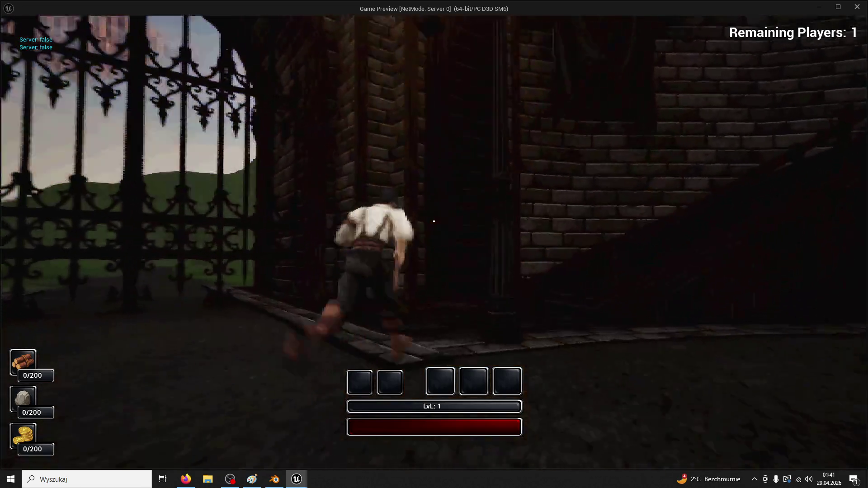
key(Escape)
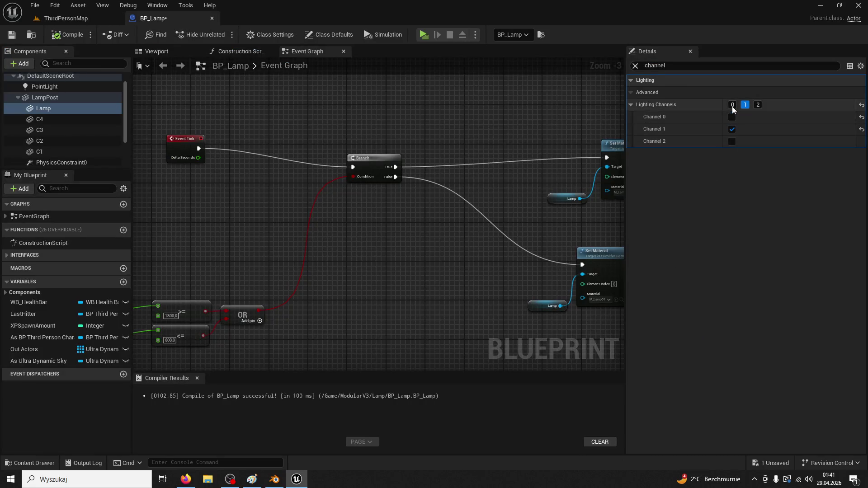
click(71, 20)
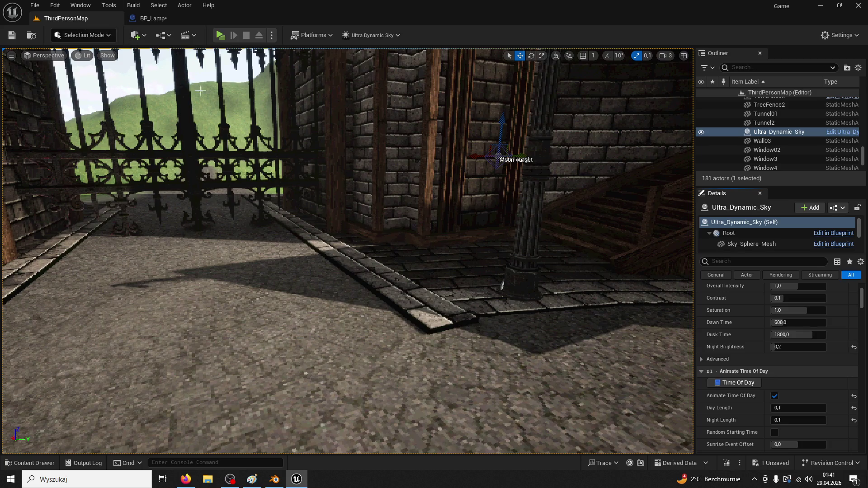
click(294, 481)
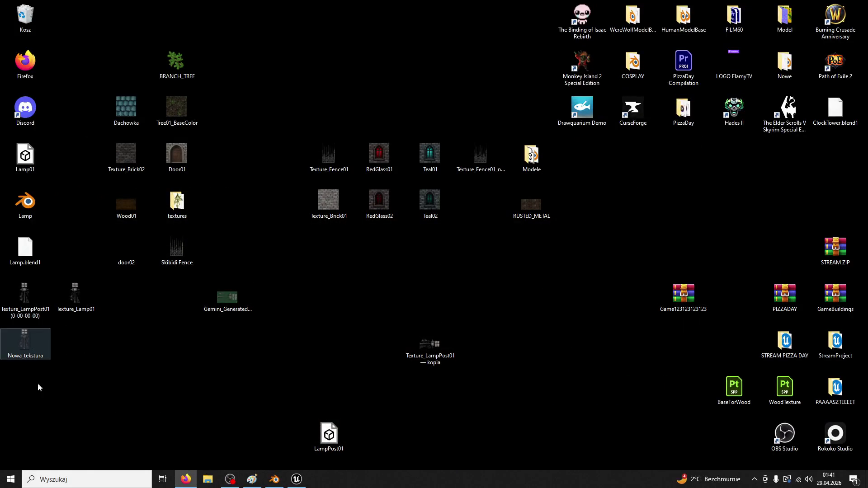
Launch Adobe After Effects 2020 from the Windows Start menu.
key(super)
key(Escape)
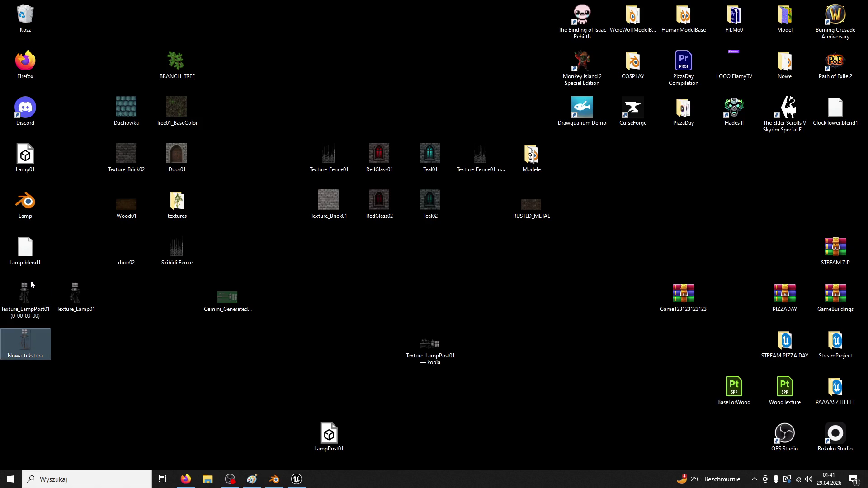
key(super)
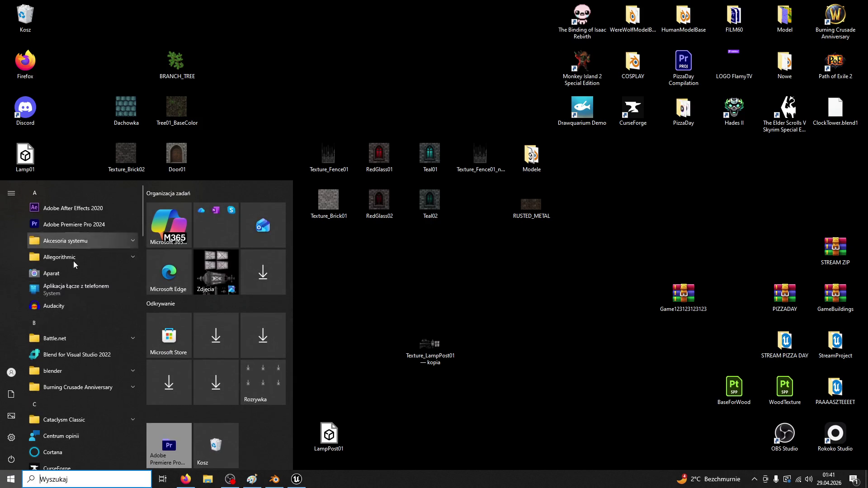
click(80, 207)
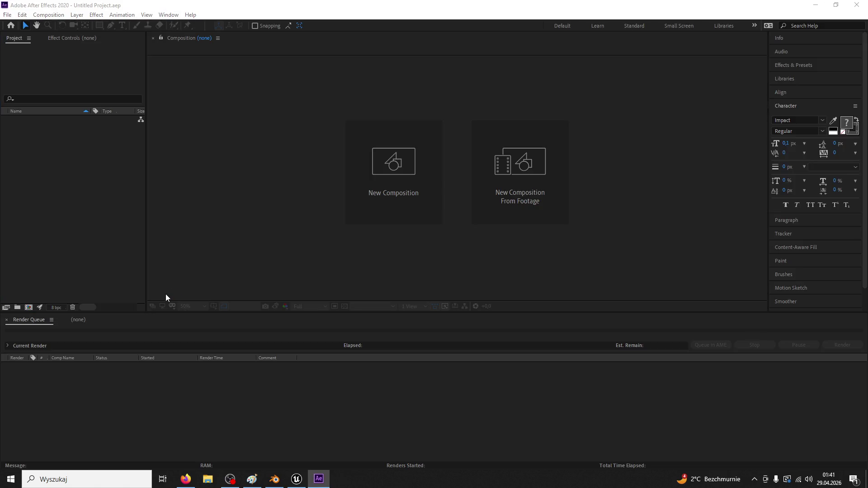
Drag Nowa_tekstura and Texture_Lamp01 from the desktop into the project, then delete Nowa_tekstura.
double_click(85, 147)
scroll(161, 136, down, 10)
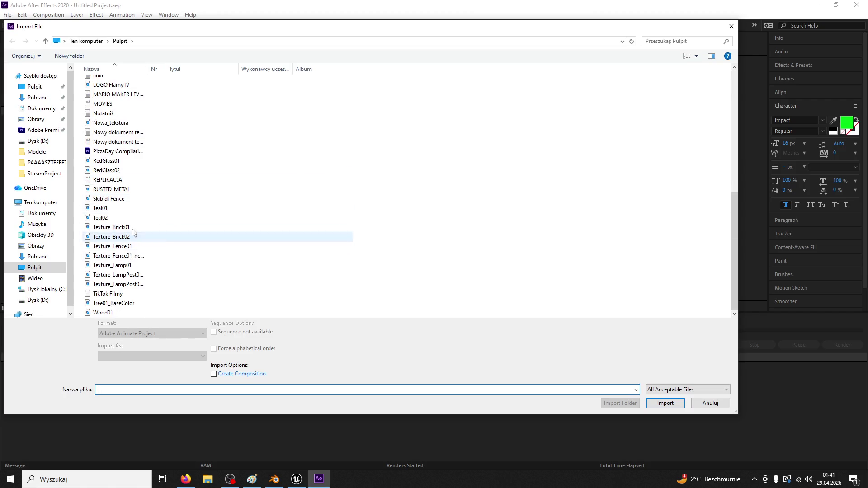
key(Escape)
double_click(264, 13)
click(63, 292)
drag(25, 340, 224, 248)
mouse_move(80, 309)
mouse_down()
mouse_move(229, 174)
mouse_move(357, 175)
mouse_up()
click(216, 151)
key(Delete)
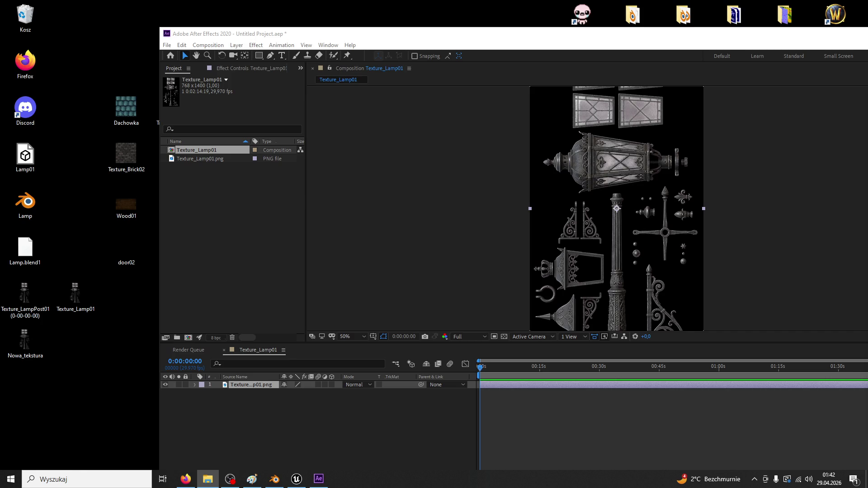
Import the generated lantern images and add the lantern as a layer in Texture_Lamp01.
drag(413, 206, 229, 221)
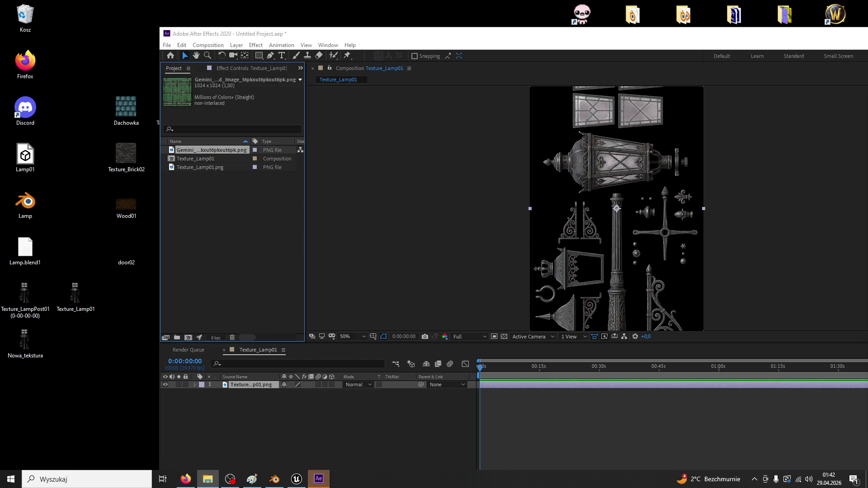
drag(334, 241, 202, 253)
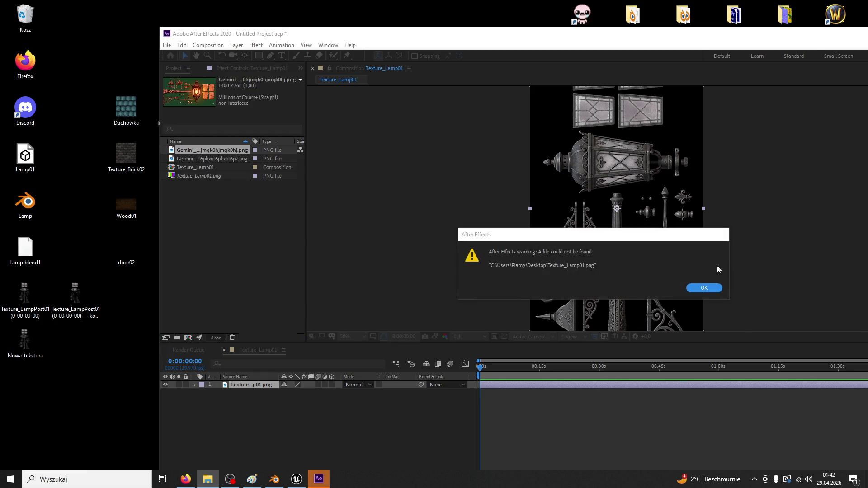
click(704, 288)
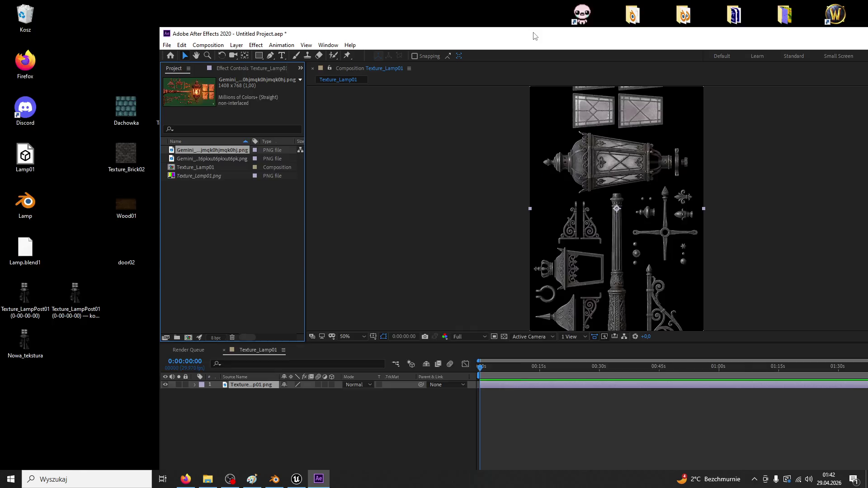
double_click(534, 36)
mouse_move(82, 122)
mouse_down()
mouse_move(429, 142)
mouse_move(583, 176)
mouse_up()
double_click(54, 120)
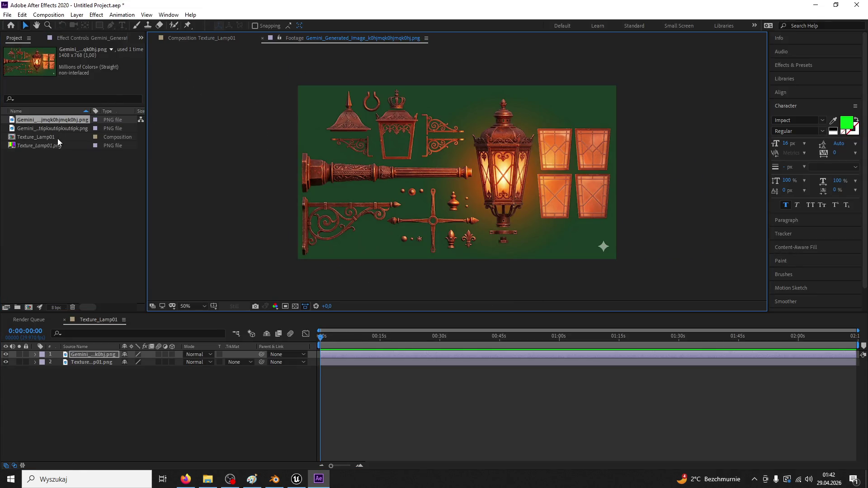
Delete the missing Texture_Lamp01.png from the project and close After Effects.
double_click(56, 145)
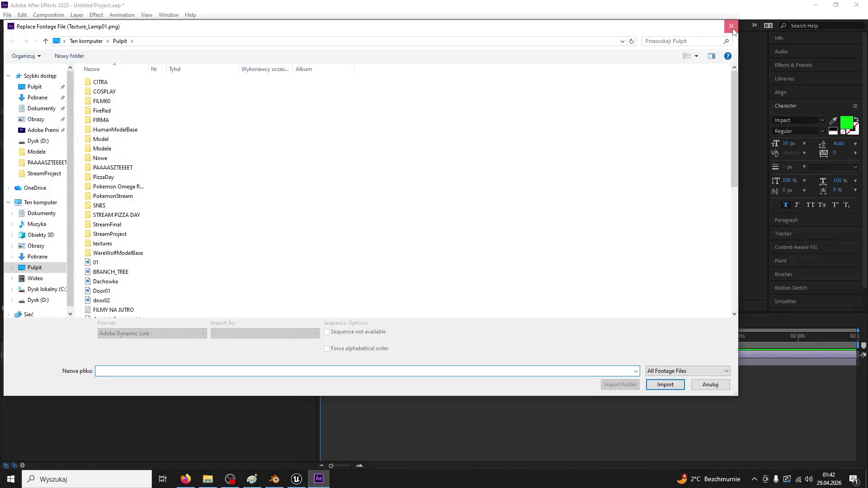
click(732, 28)
click(68, 147)
key(Delete)
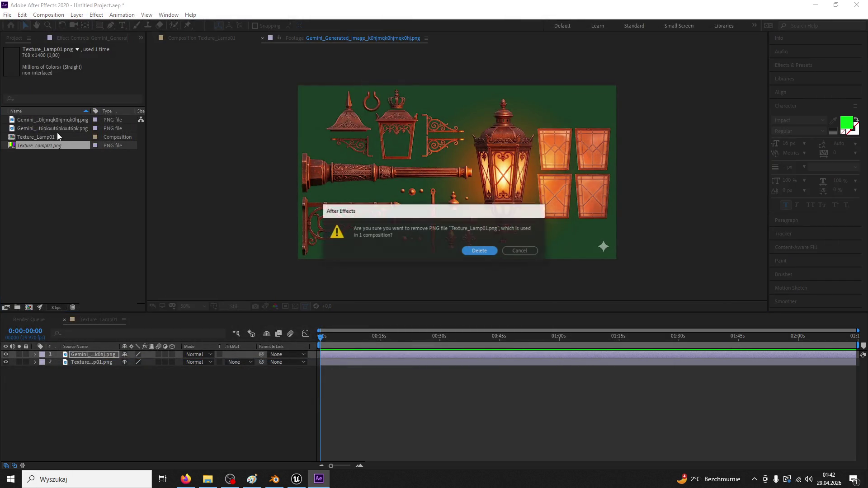
key(Return)
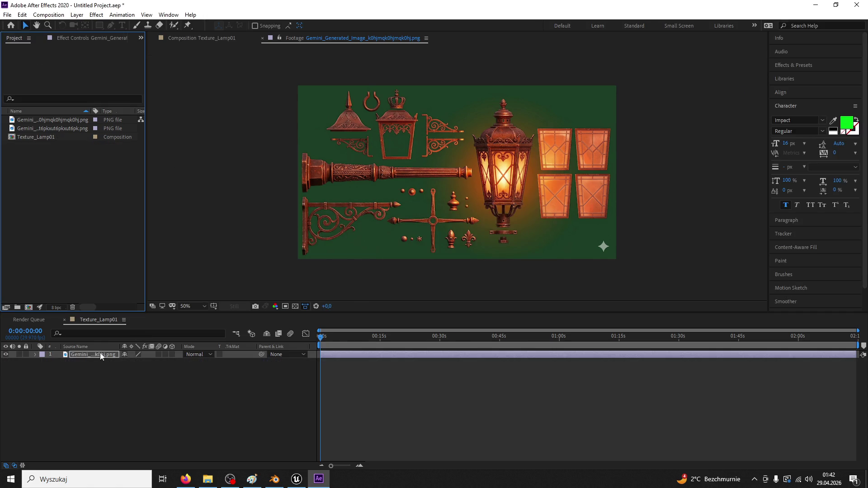
click(99, 354)
click(856, 4)
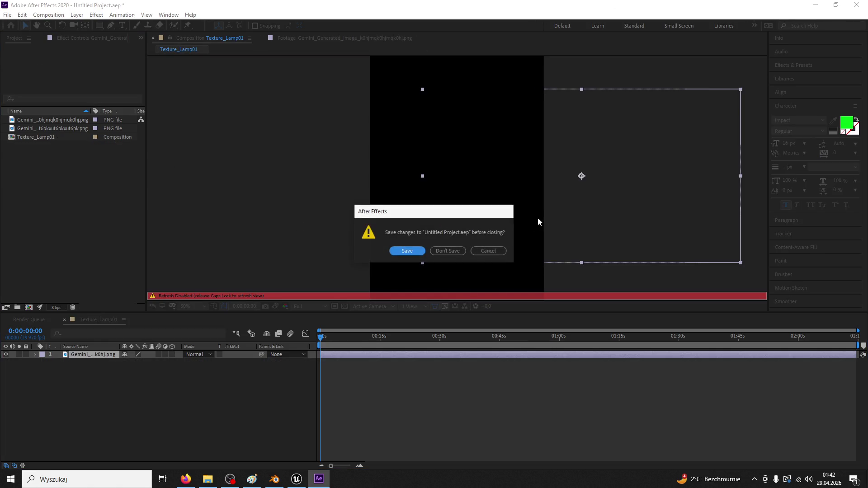
Discard the unsaved changes and relaunch After Effects 2020 through Windows search.
click(466, 250)
click(86, 479)
text(after)
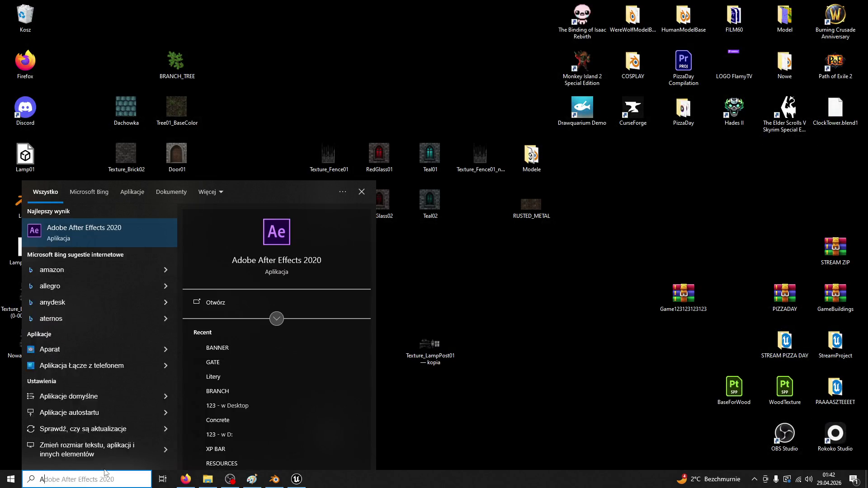
click(155, 233)
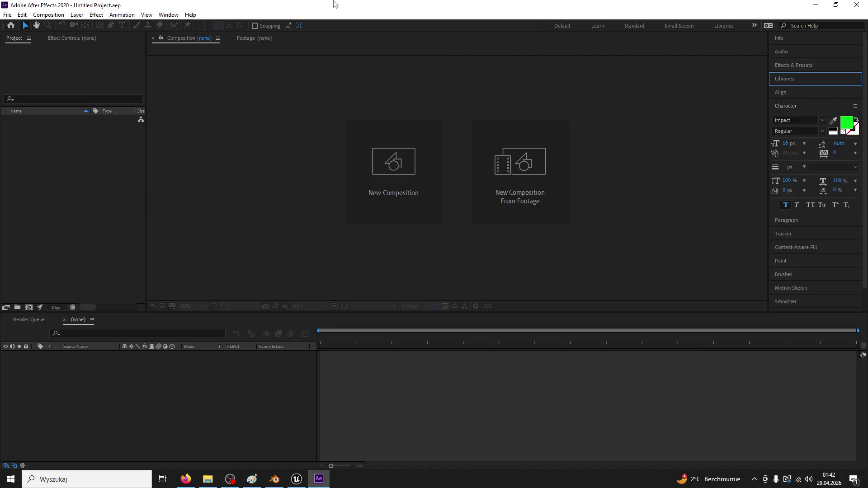
Import Texture_LampPost01 and the generated lantern image from the desktop into the project.
mouse_move(335, 4)
mouse_down()
mouse_move(486, 45)
mouse_move(456, 45)
mouse_move(507, 77)
mouse_move(477, 79)
mouse_up()
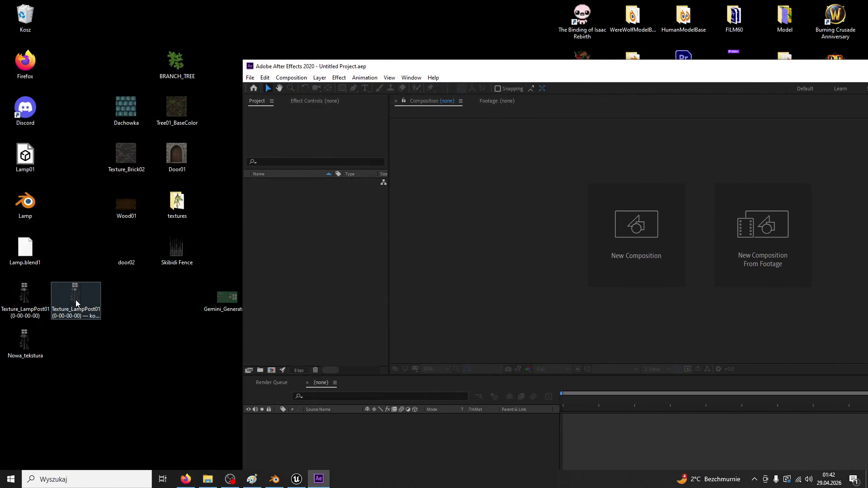
mouse_move(81, 307)
mouse_down()
mouse_move(172, 290)
mouse_move(24, 294)
mouse_move(293, 253)
mouse_move(307, 240)
mouse_up()
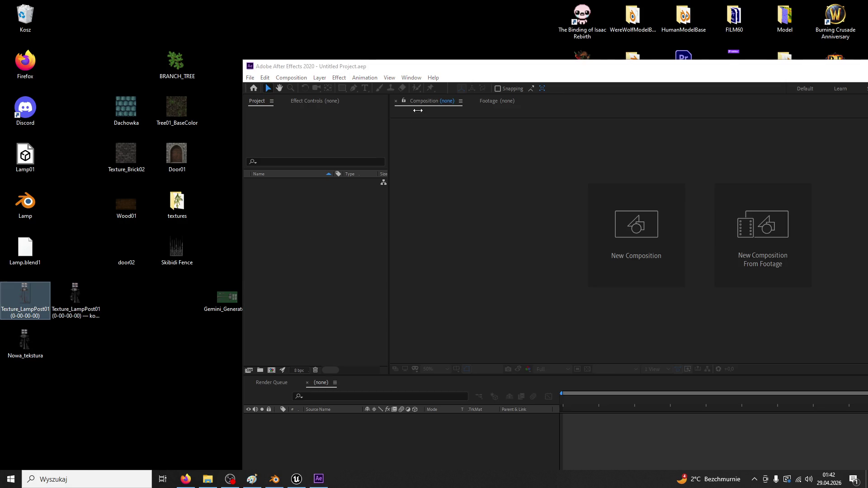
click(538, 63)
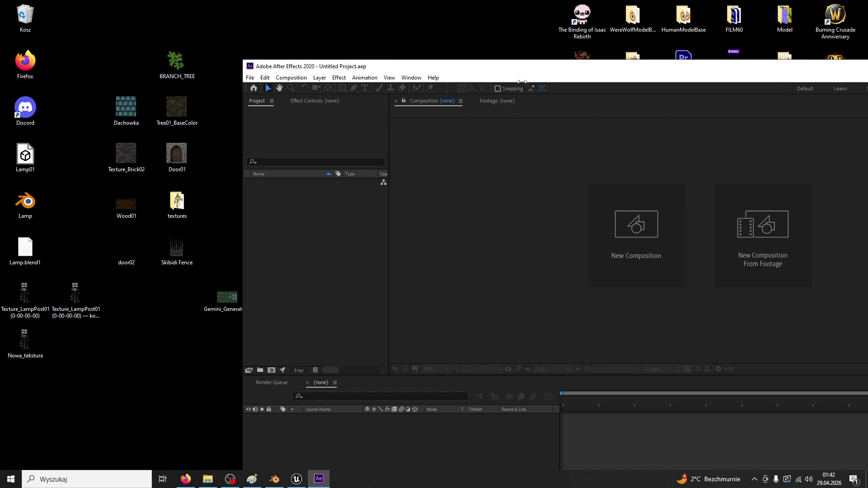
drag(525, 73, 449, 66)
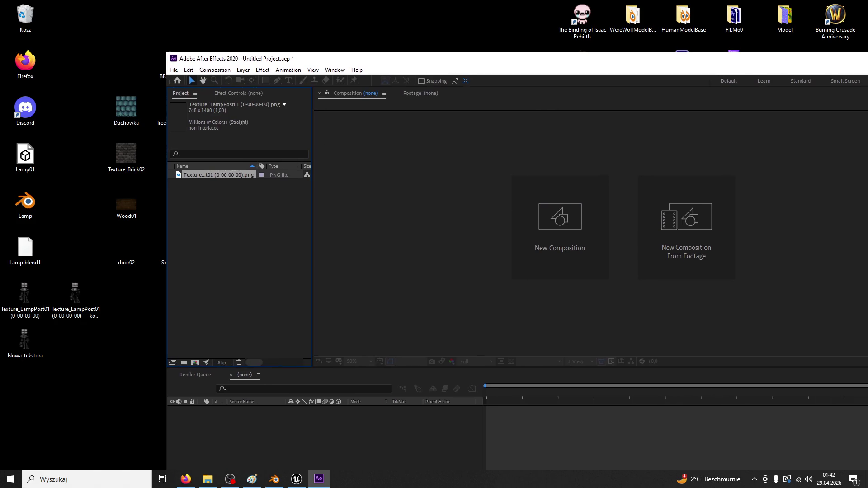
mouse_move(127, 204)
mouse_down()
mouse_move(132, 248)
mouse_move(218, 239)
mouse_up()
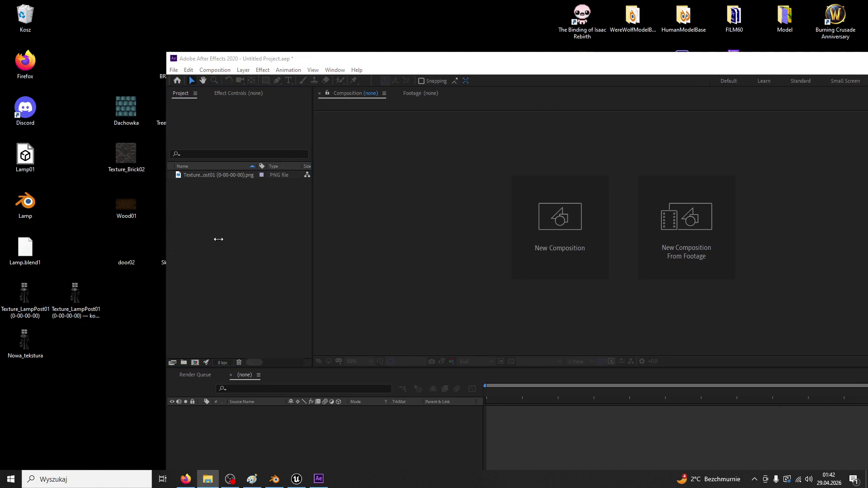
click(436, 212)
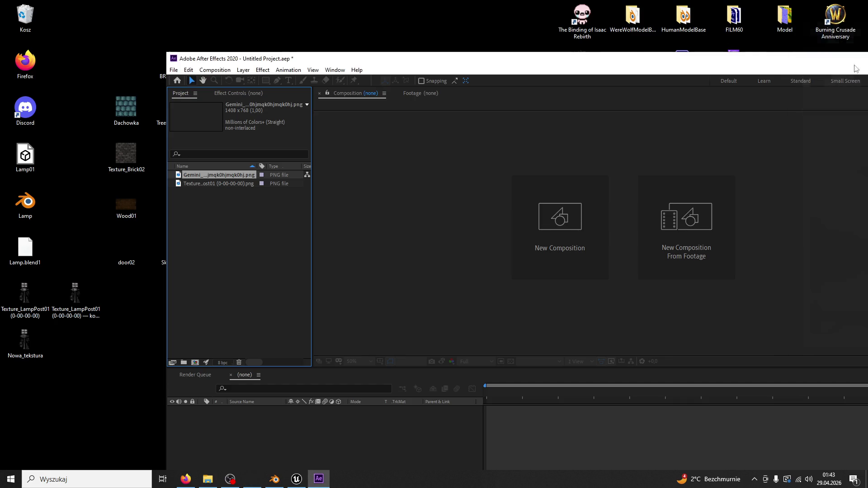
double_click(626, 58)
Build a new composition from the Texture_LampPost01 image, undoing an accidental lantern comp.
click(42, 127)
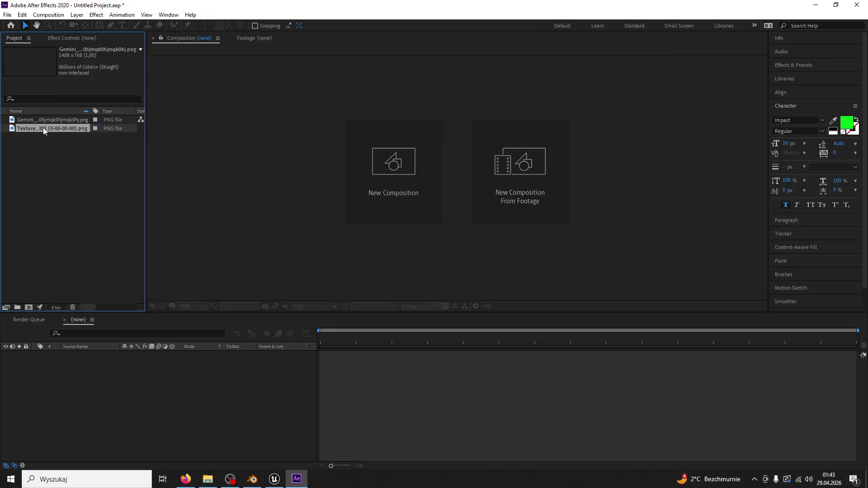
click(51, 120)
drag(482, 172, 482, 173)
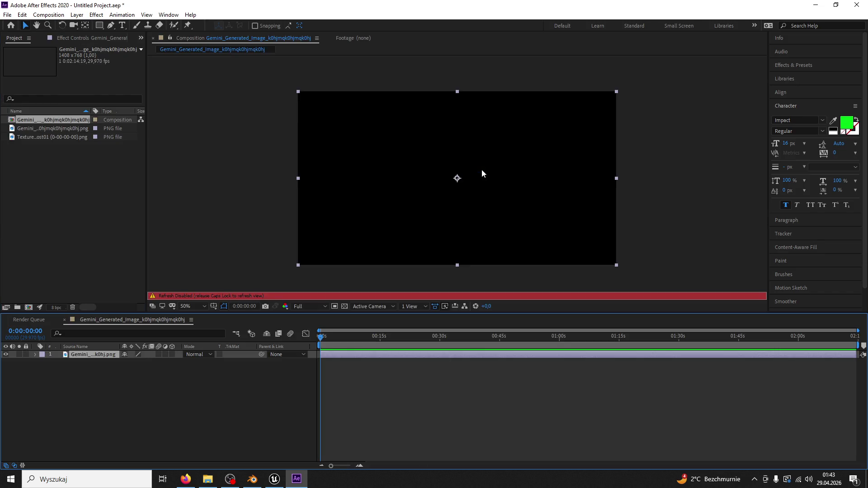
key(Caps_Lock)
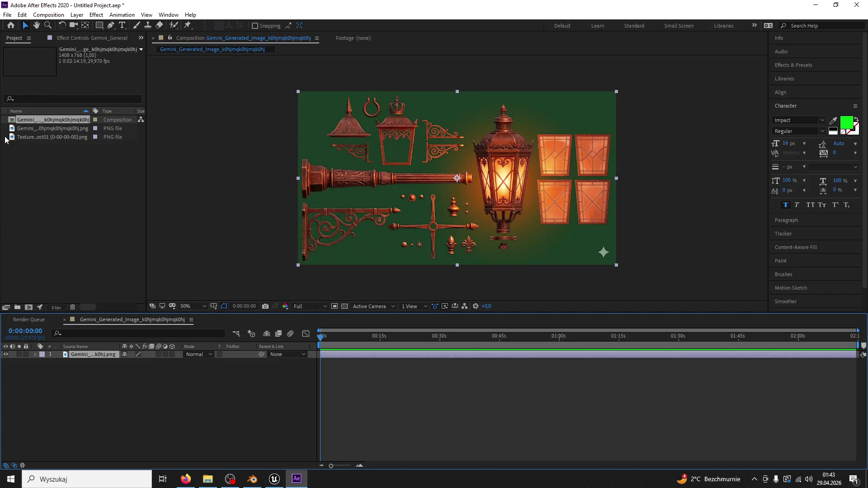
key(ctrl+z)
key(ctrl+z)
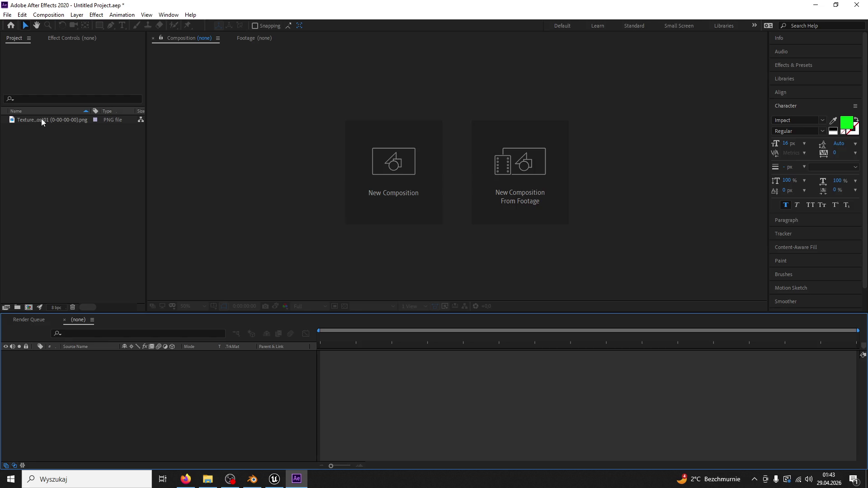
click(41, 118)
drag(41, 119, 310, 151)
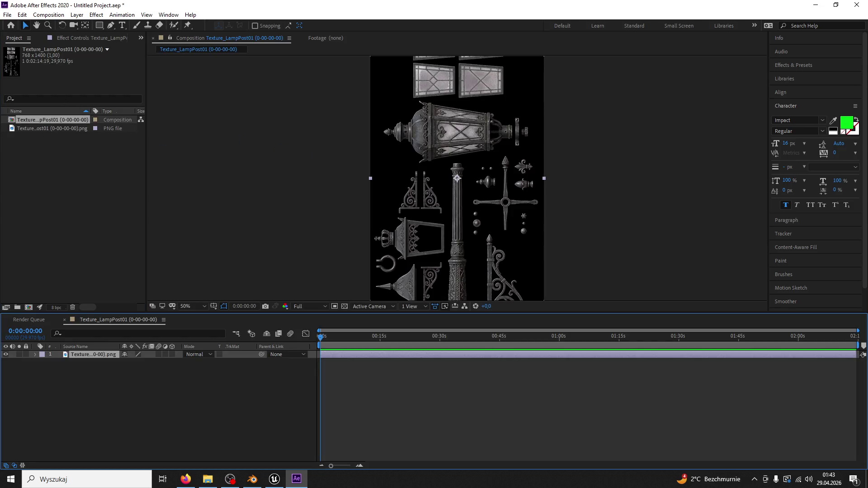
Add the coloured lamp image as a layer and set its Rotation to -90°.
drag(0, 195, 63, 194)
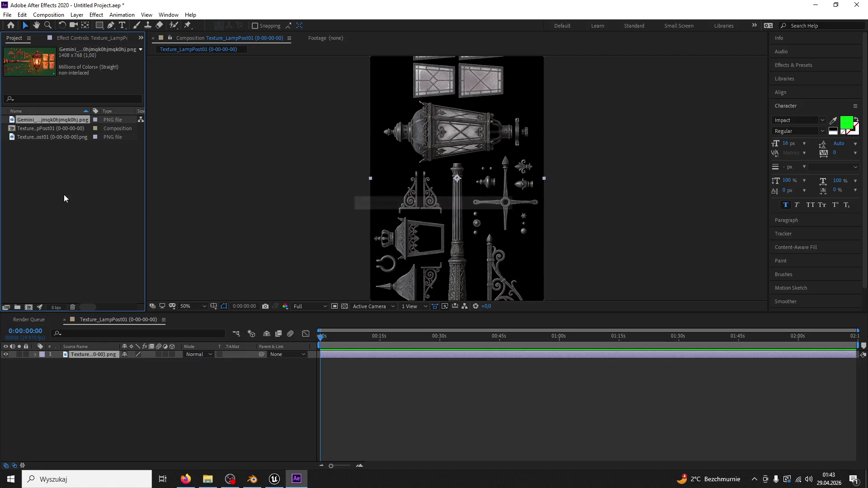
drag(63, 122, 458, 179)
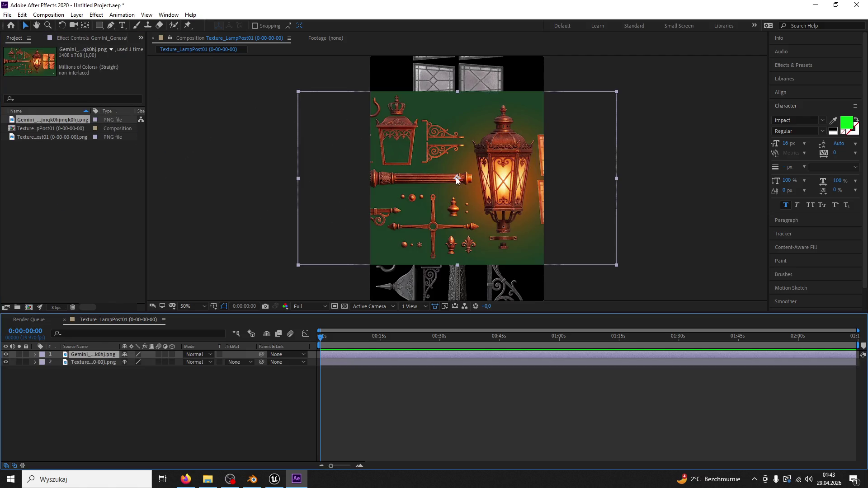
click(35, 354)
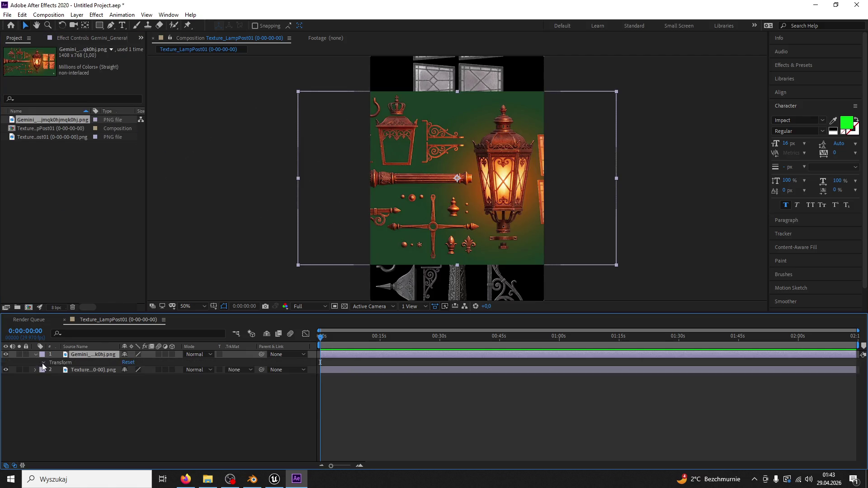
click(43, 363)
click(134, 392)
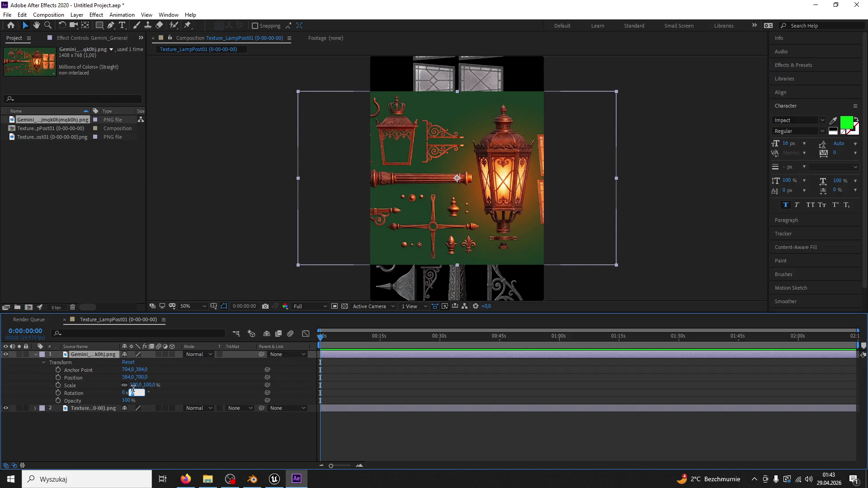
text(-90)
key(Return)
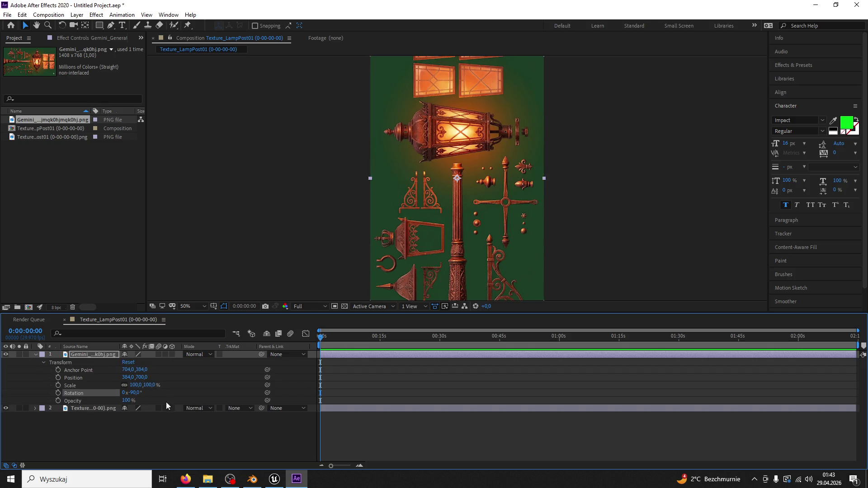
Keep the lamp layer at full opacity, view at 100%, and pan to the lantern's top.
click(126, 400)
text(0)
key(Return)
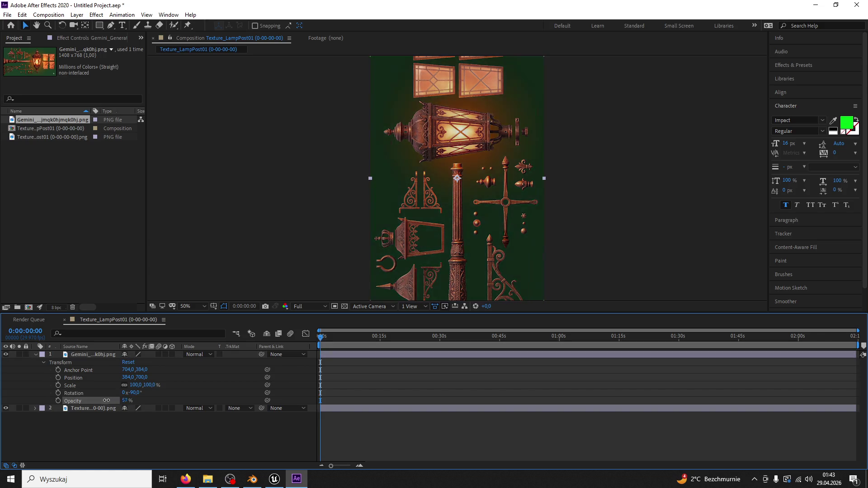
key(ctrl+z)
key(period)
click(36, 25)
drag(350, 108, 341, 169)
Start a Pen mask on the lamp layer along the lantern's lower edge and side.
click(111, 25)
click(514, 173)
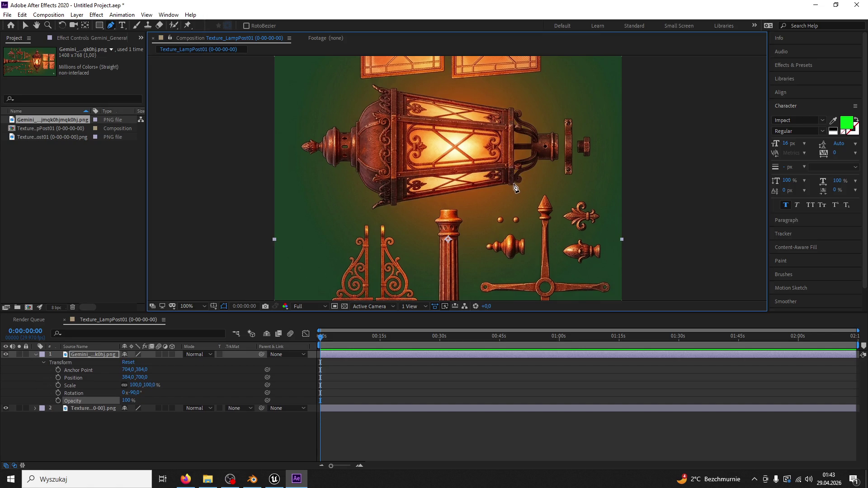
click(514, 184)
click(397, 203)
scroll(405, 208, up, 2)
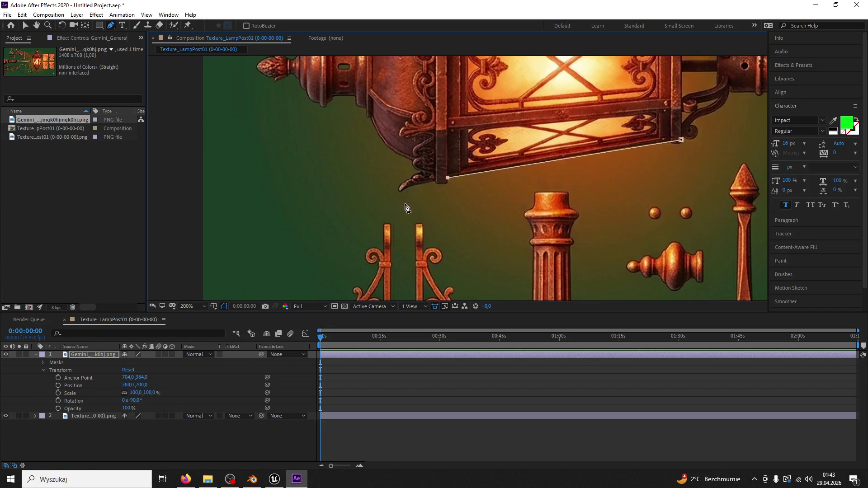
click(438, 184)
click(422, 171)
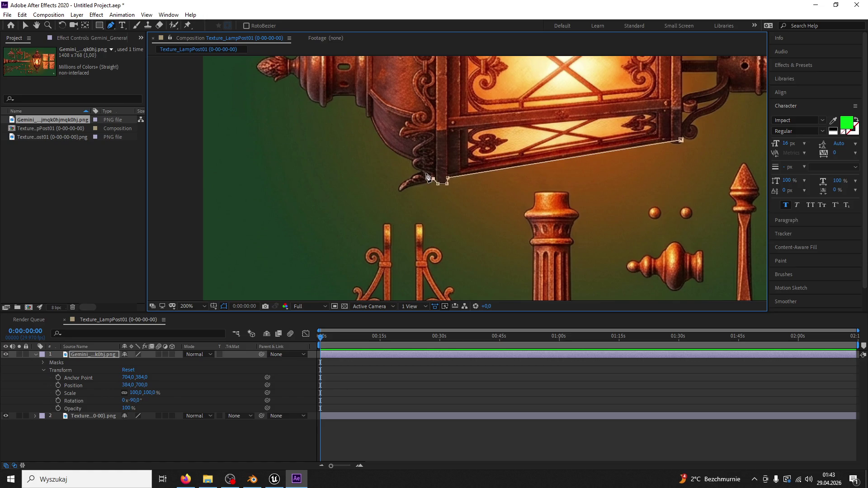
click(400, 155)
double_click(370, 117)
key(Escape)
click(37, 26)
drag(452, 145, 438, 271)
Trace the lantern's left side and top, close the mask, and return to 100% zoom.
click(112, 26)
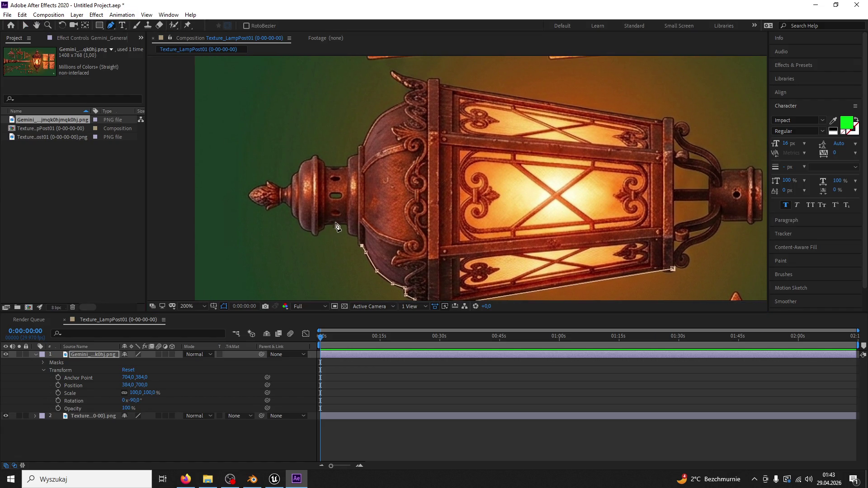
click(349, 235)
click(348, 159)
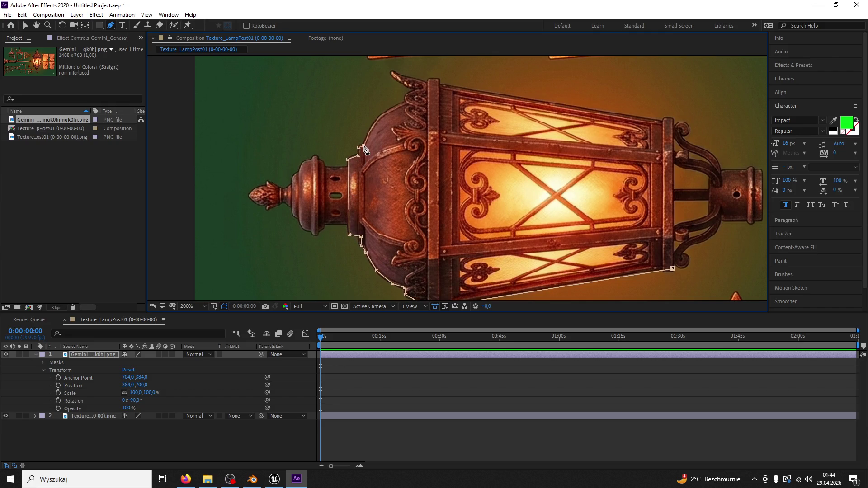
click(377, 120)
click(388, 110)
click(442, 85)
click(661, 121)
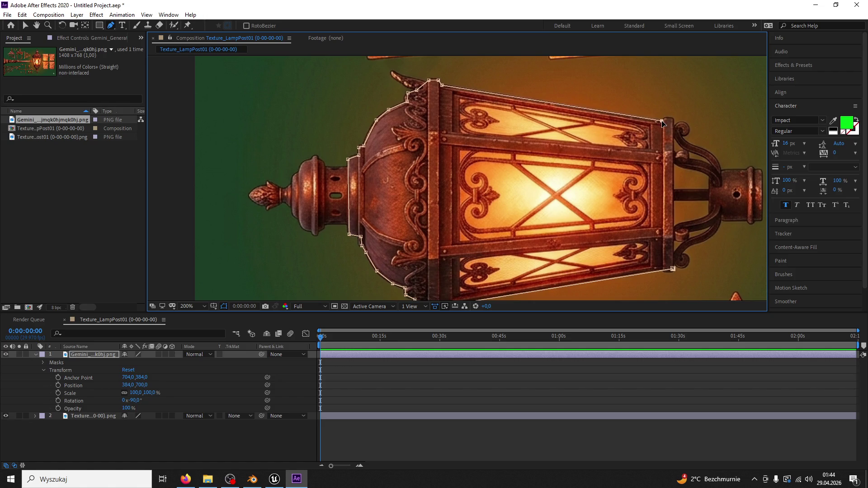
click(672, 268)
key(comma)
click(96, 15)
Apply Stylize > Glow to the lantern layer with Glow Threshold lowered to about 56%.
mouse_move(123, 219)
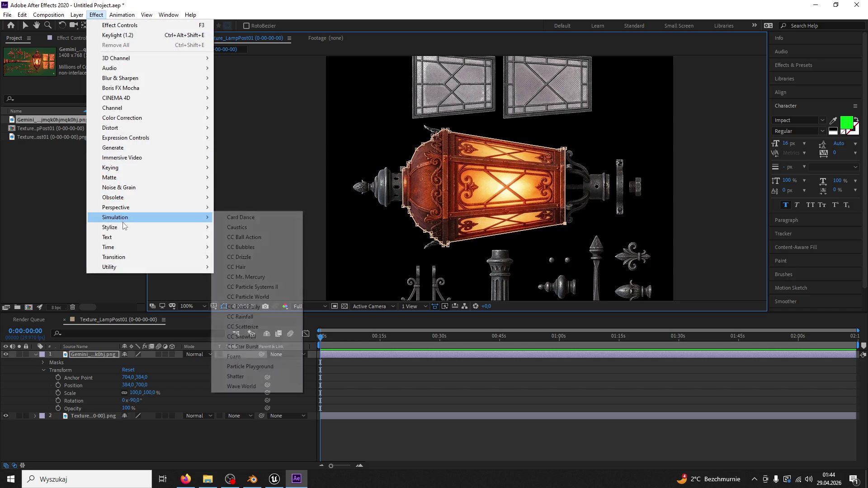
click(239, 382)
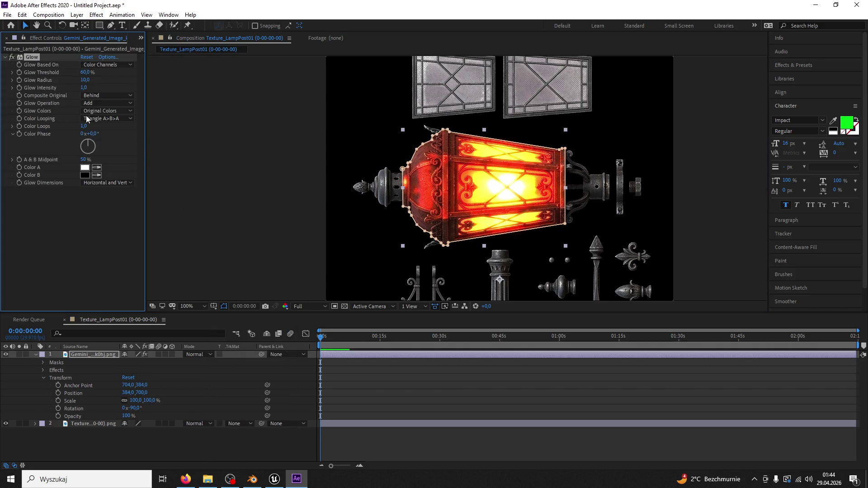
drag(84, 72, 82, 75)
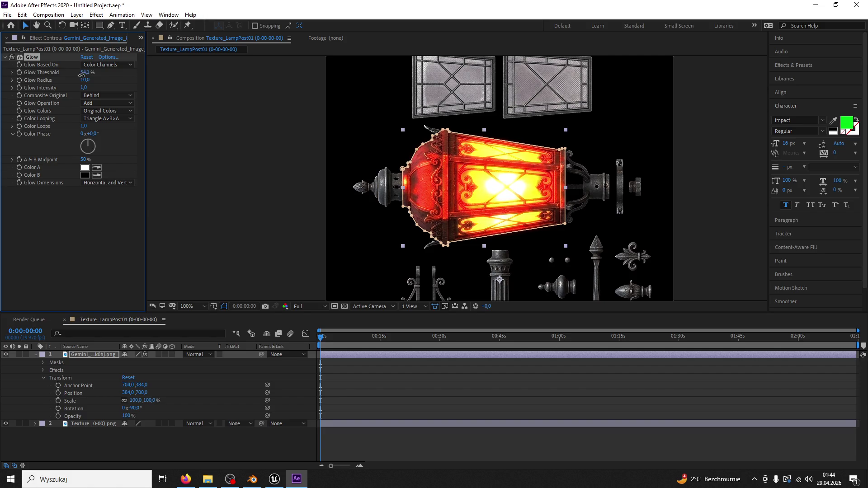
Duplicate the glowing layer and remove the Glow and mask from the top copy.
click(86, 352)
key(ctrl+d)
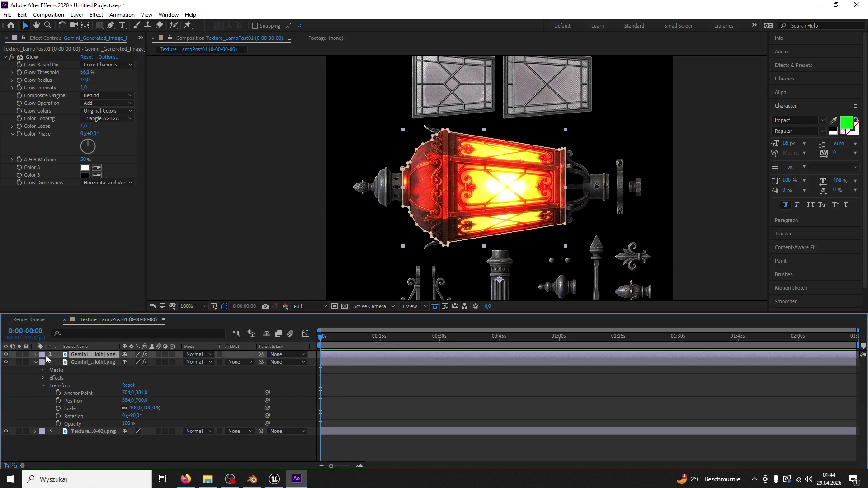
click(34, 362)
click(31, 58)
key(Delete)
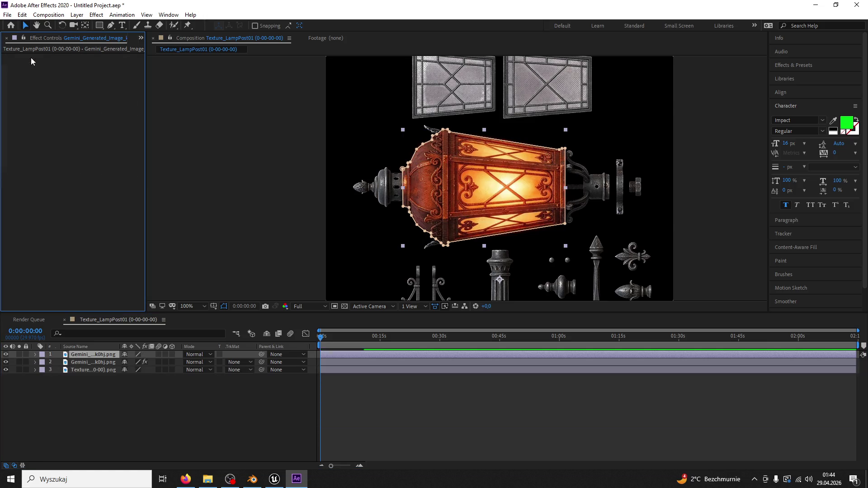
click(35, 355)
click(49, 362)
key(Delete)
key(q)
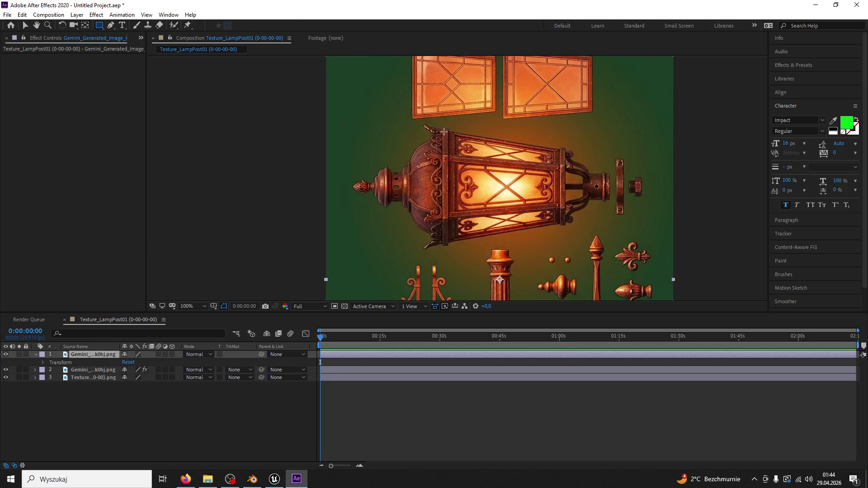
click(110, 25)
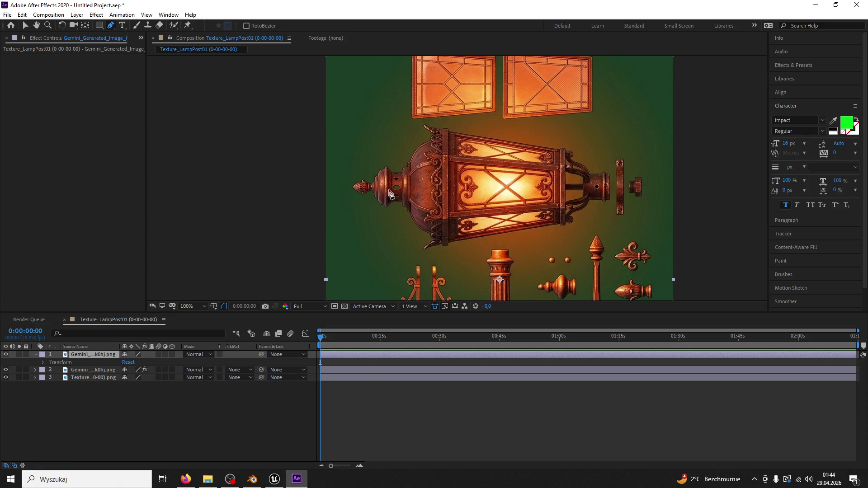
Draw a Pen mask on the top copy up the lantern's side and around its rounded cap.
click(444, 244)
click(443, 131)
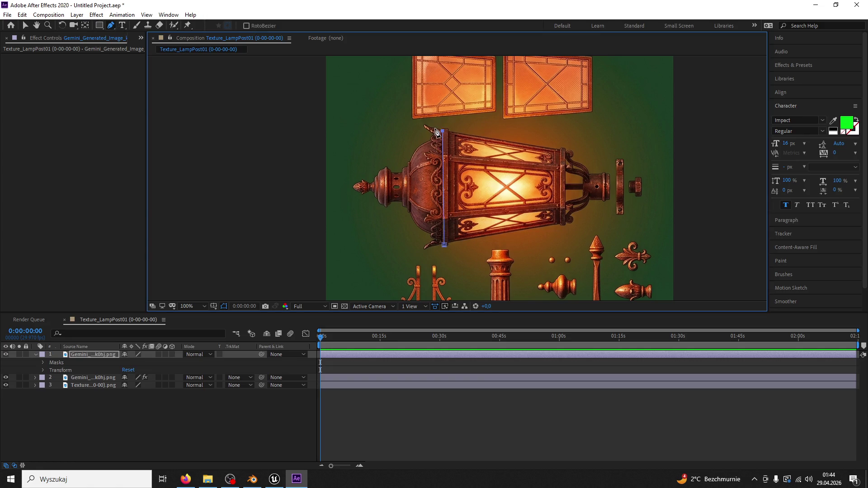
key(v)
scroll(434, 139, up, 2)
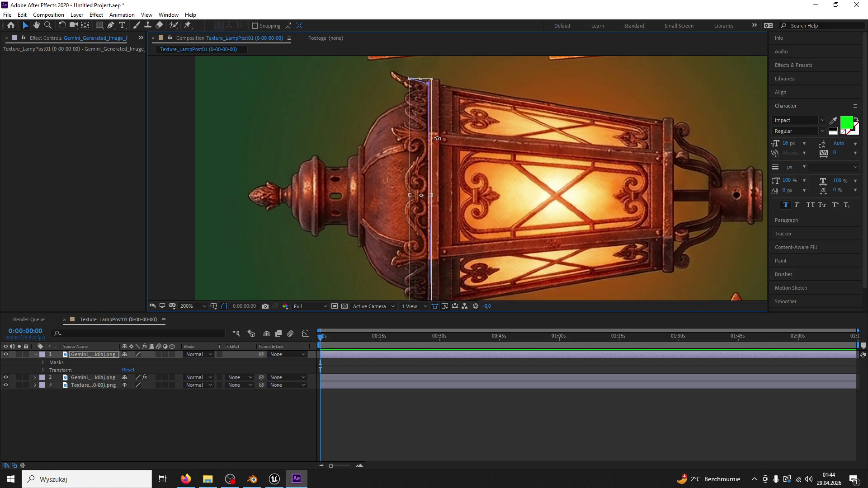
click(111, 26)
click(414, 80)
key(v)
click(111, 25)
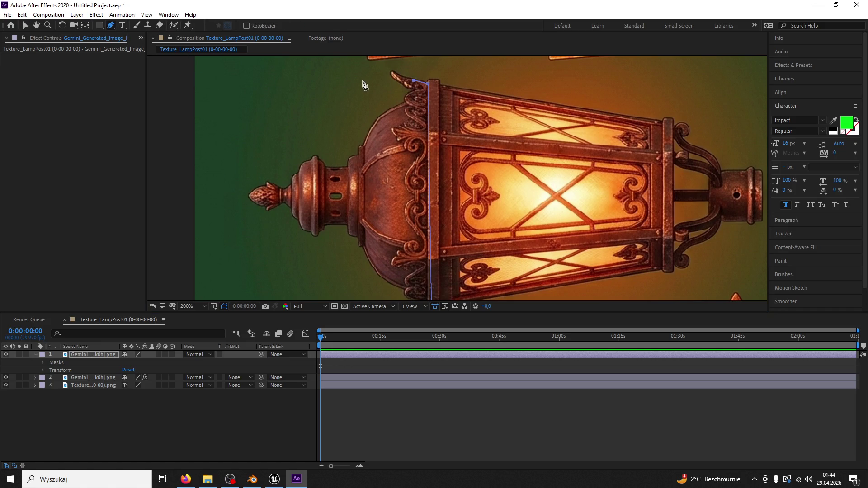
click(415, 95)
click(381, 114)
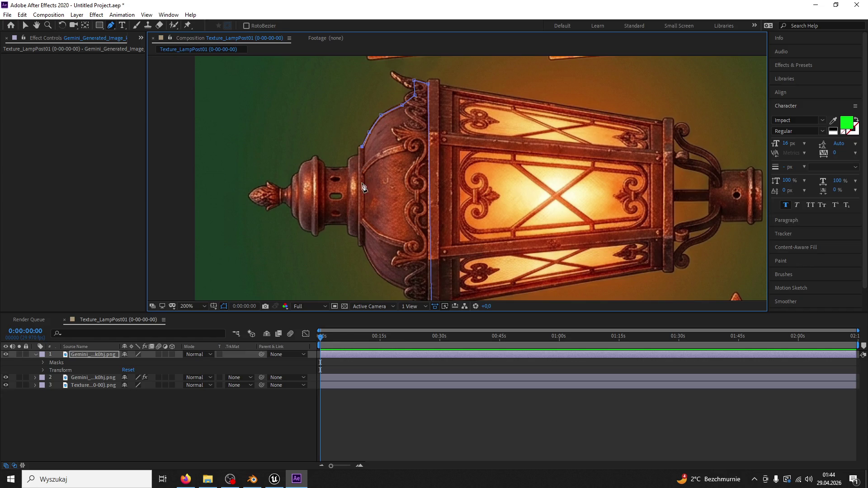
click(360, 242)
click(373, 267)
click(410, 288)
Add points along the lantern's bottom edge and close the cap mask.
click(36, 25)
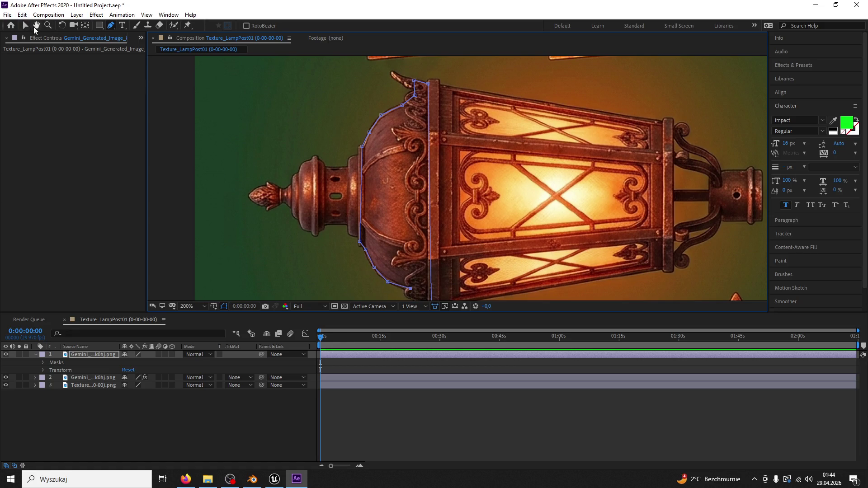
drag(316, 203, 314, 126)
click(111, 28)
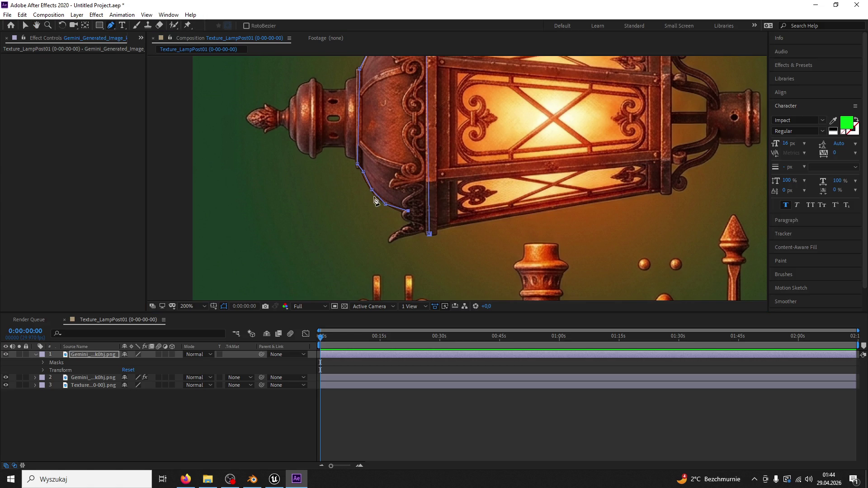
click(411, 222)
click(410, 232)
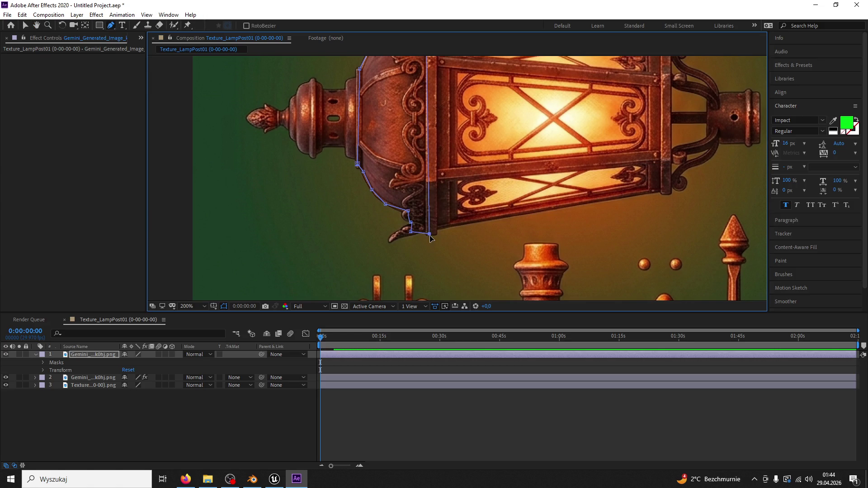
click(429, 234)
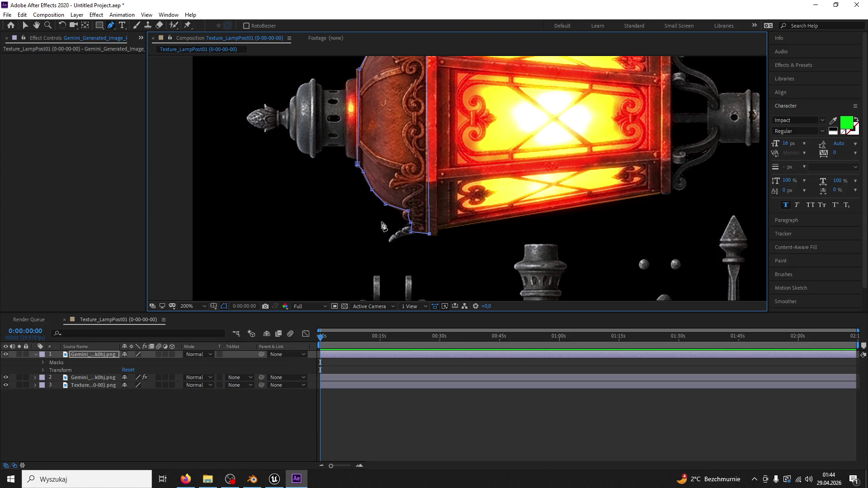
key(v)
click(36, 25)
click(25, 26)
Nudge the mask's bottom-right vertex and straighten its right edge to vertical.
click(104, 387)
click(127, 354)
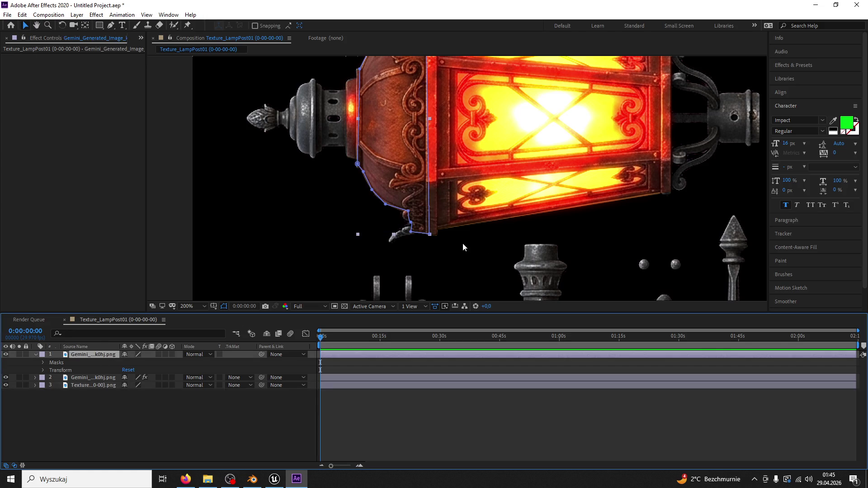
drag(429, 234, 436, 236)
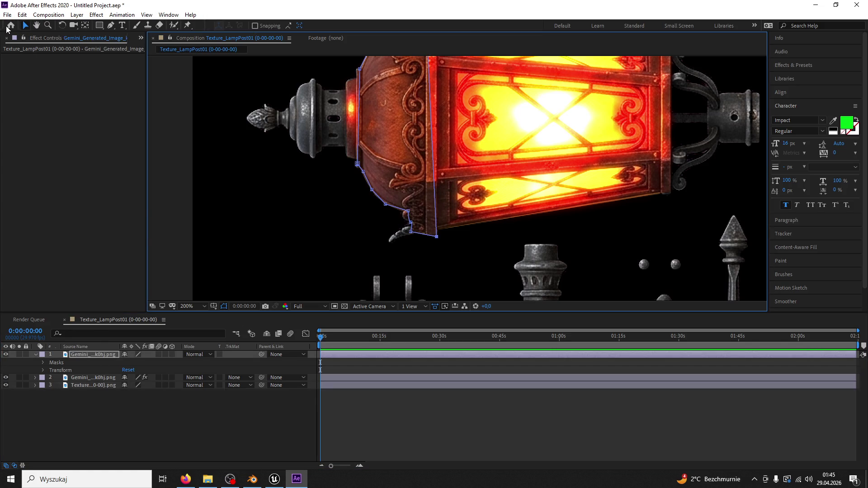
drag(407, 61, 400, 147)
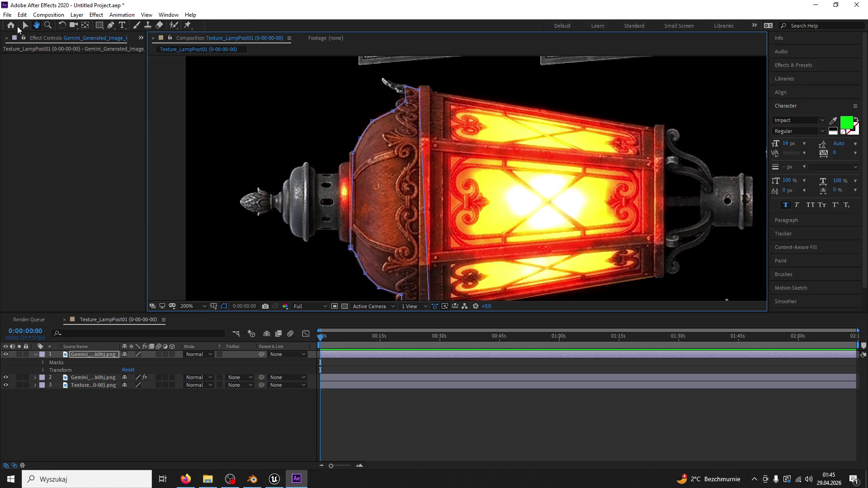
drag(421, 90, 429, 87)
scroll(497, 121, down, 4)
scroll(410, 178, up, 2)
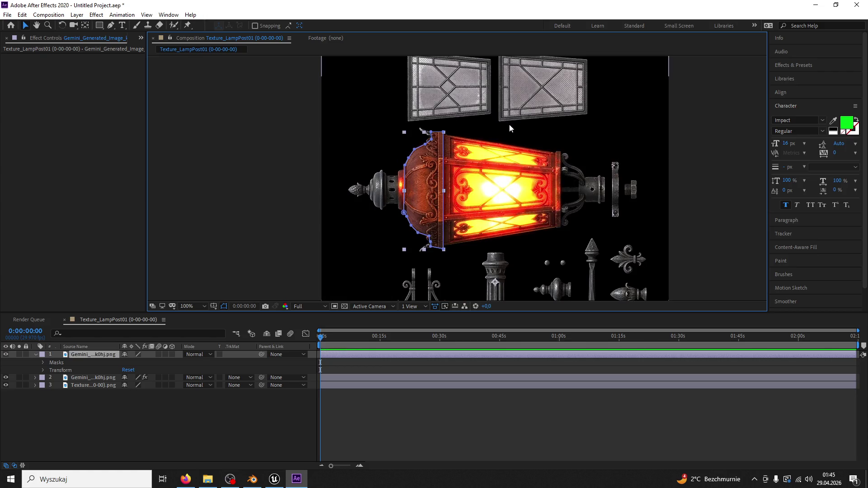
key(period)
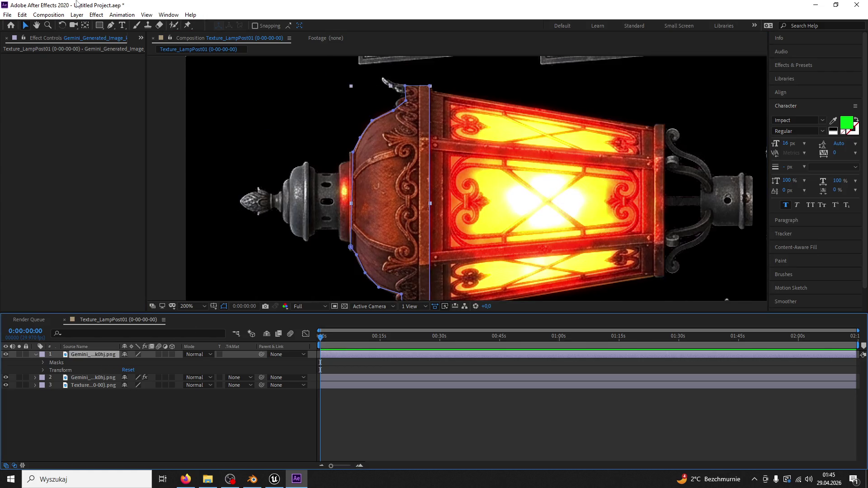
Draw a new closed four-point mask over the lantern's thin right rim.
click(111, 26)
click(653, 275)
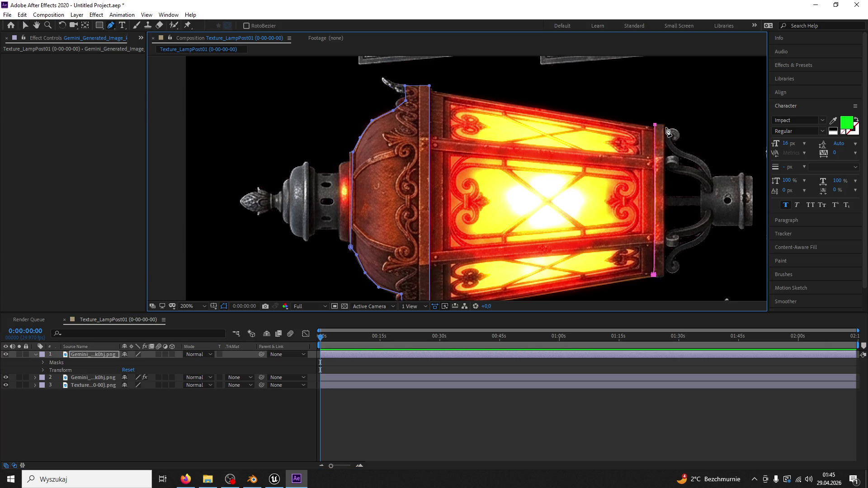
click(663, 126)
click(664, 275)
click(653, 275)
click(25, 25)
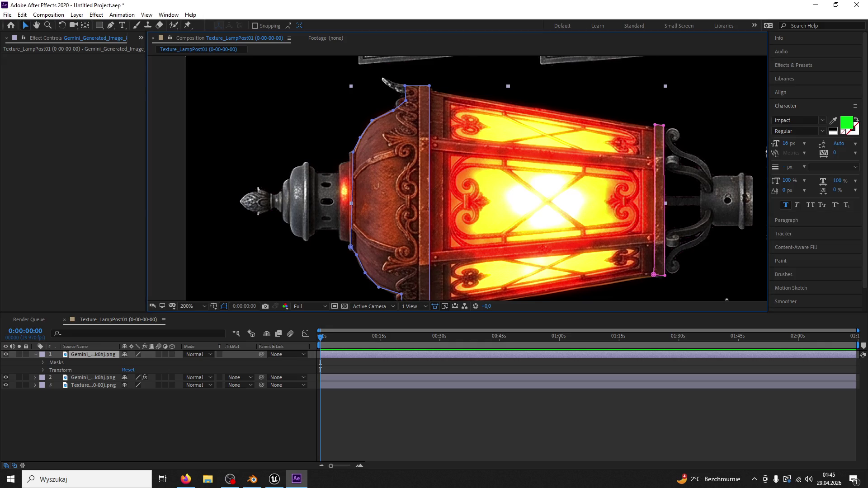
click(691, 198)
scroll(691, 198, down, 3)
scroll(683, 195, up, 2)
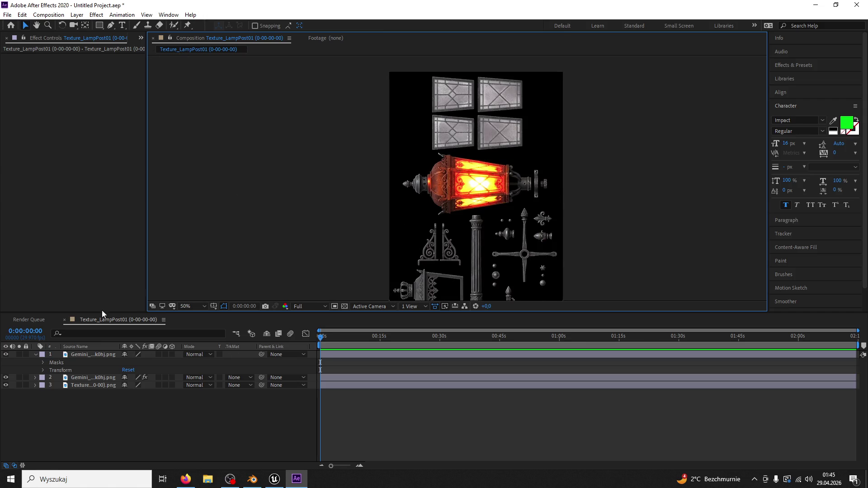
click(84, 354)
Pre-compose all three layers into a new composition named 'concept'.
shift+double_click(99, 383)
key(ctrl+shift+c)
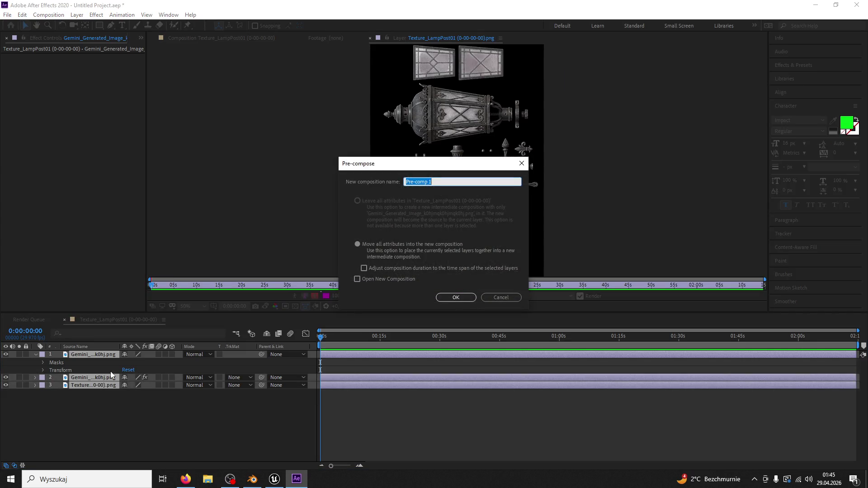
text(concept)
key(Return)
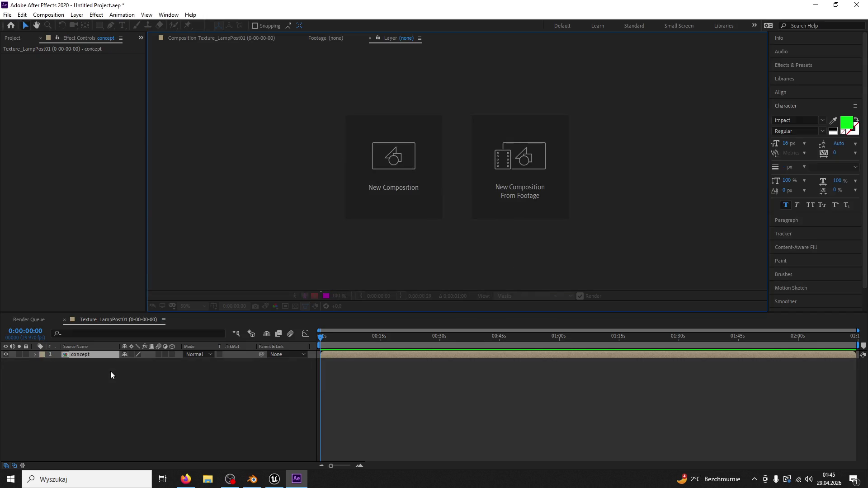
Create a still proxy of the lamp composition with PNG Sequence output format.
click(103, 320)
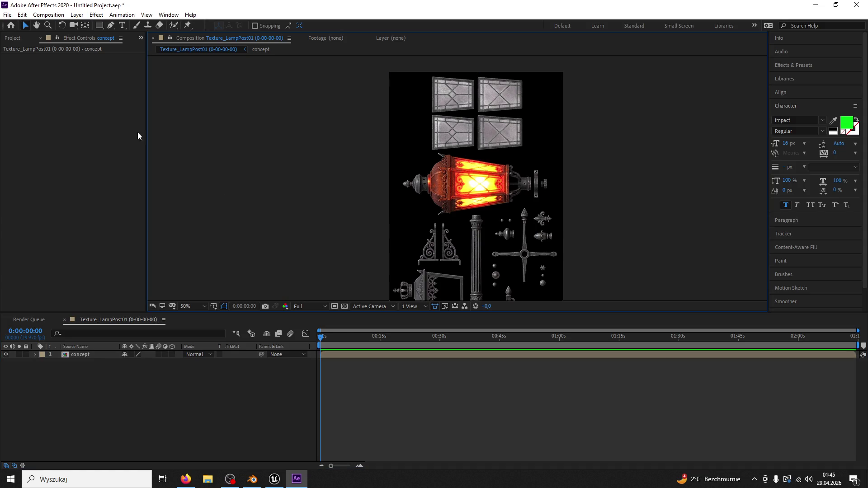
click(7, 14)
mouse_move(38, 272)
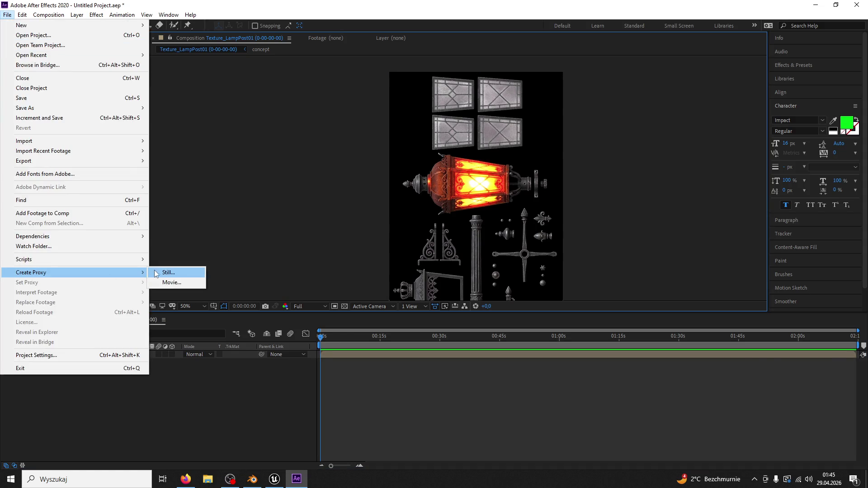
click(154, 273)
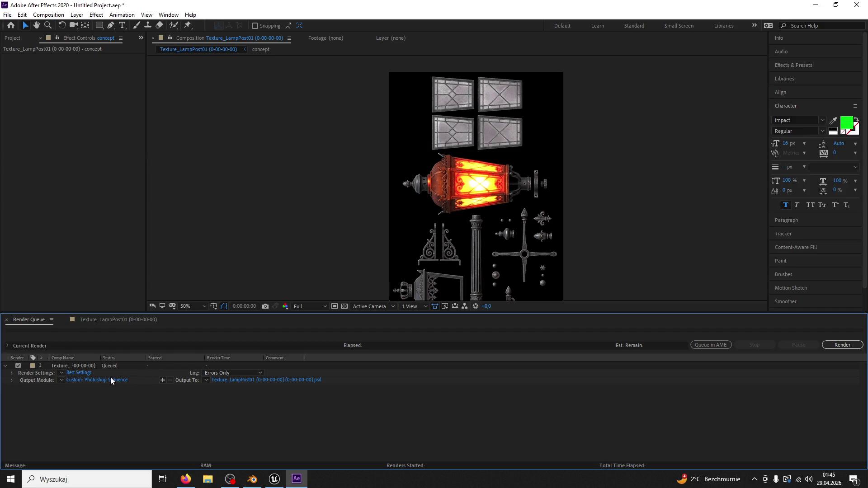
click(111, 381)
click(384, 126)
click(380, 215)
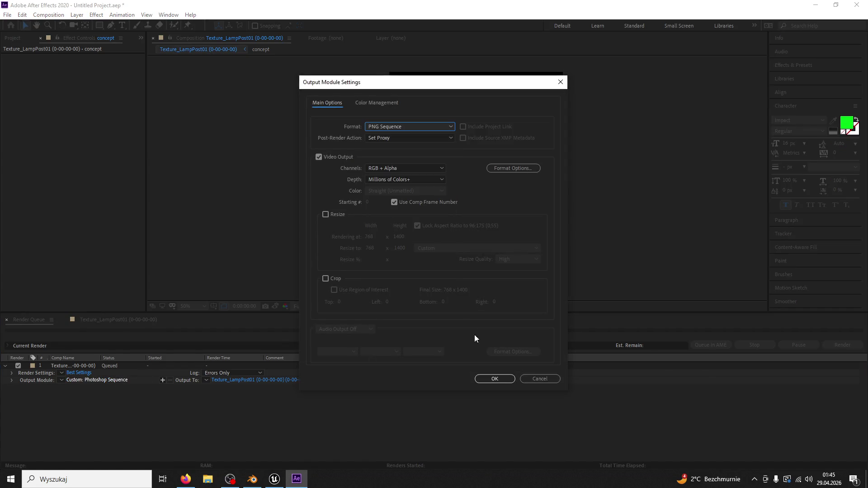
click(493, 378)
Name the output Texture_LampPostNight01, render the frame, and quit After Effects.
click(300, 380)
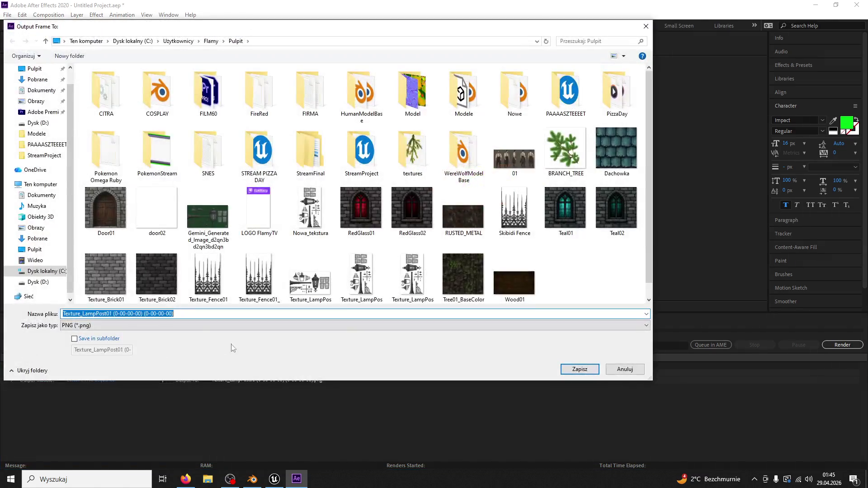
double_click(106, 313)
click(108, 313)
text(Night)
key(Right)
key(Right)
key(Right)
key(shift+End)
key(Delete)
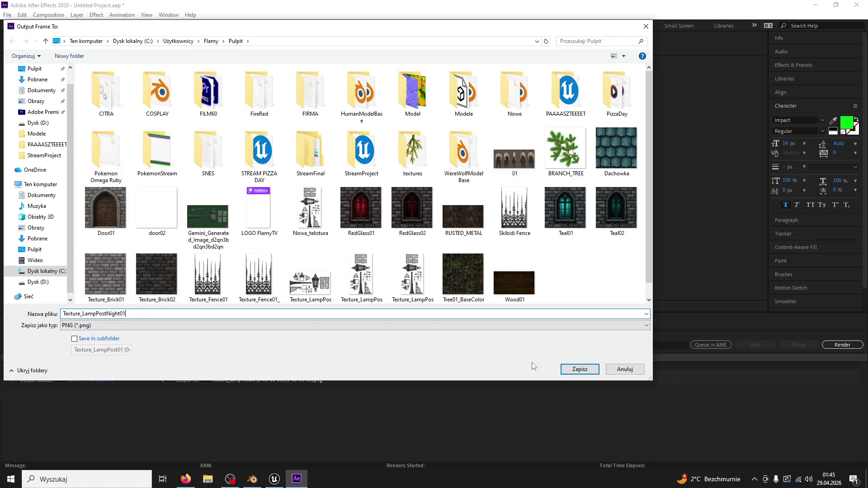
click(579, 370)
click(842, 344)
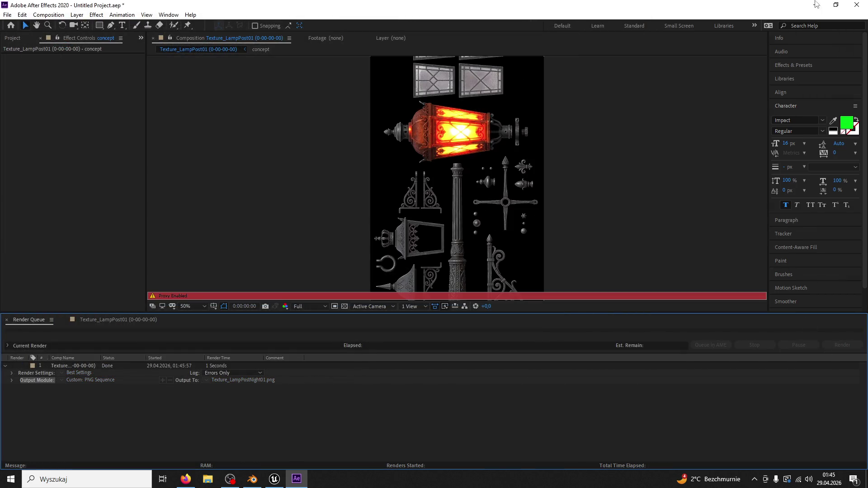
click(857, 4)
Discard the After Effects changes and import Texture_LampPostNight01 into Unreal's Lamp folder.
click(447, 252)
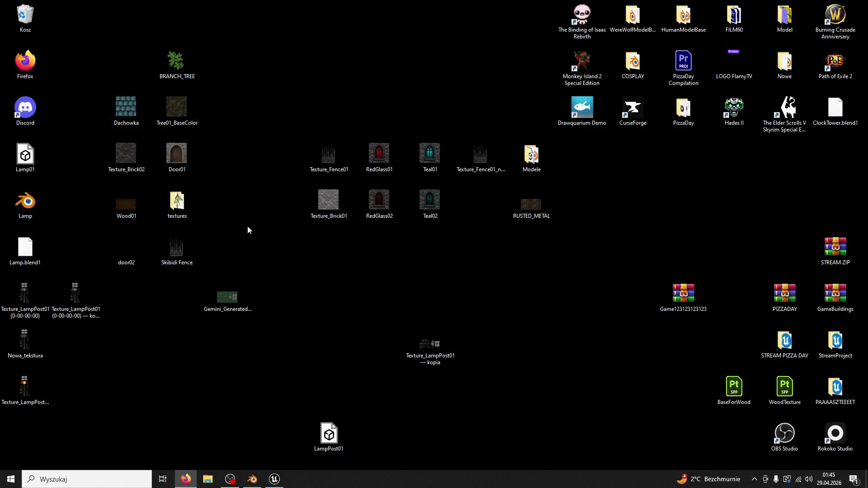
click(274, 479)
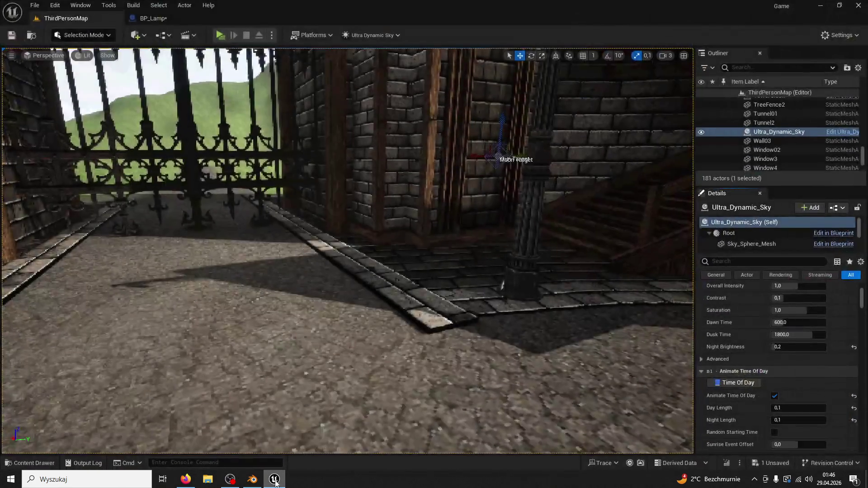
click(42, 463)
double_click(270, 8)
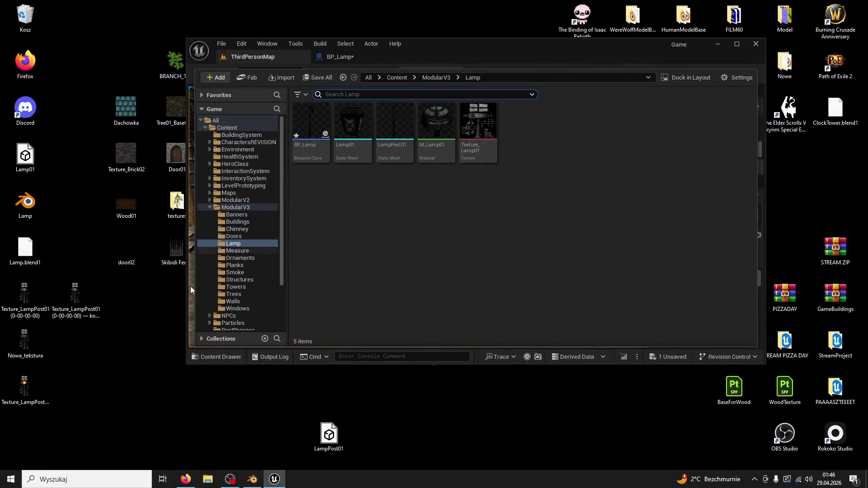
mouse_move(25, 388)
mouse_down()
mouse_move(556, 199)
mouse_move(555, 161)
mouse_up()
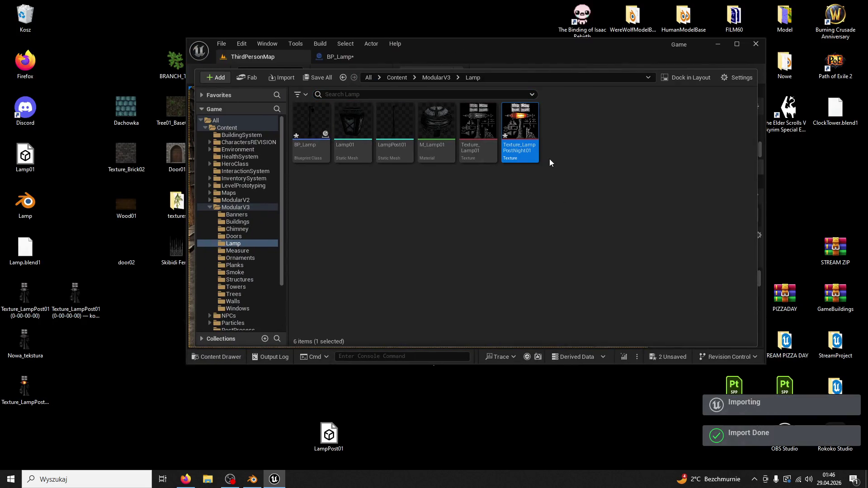
Duplicate M_Lamp01 as M_Lamp02 and open it in a docked, maximised material editor.
right_click(443, 131)
mouse_move(480, 236)
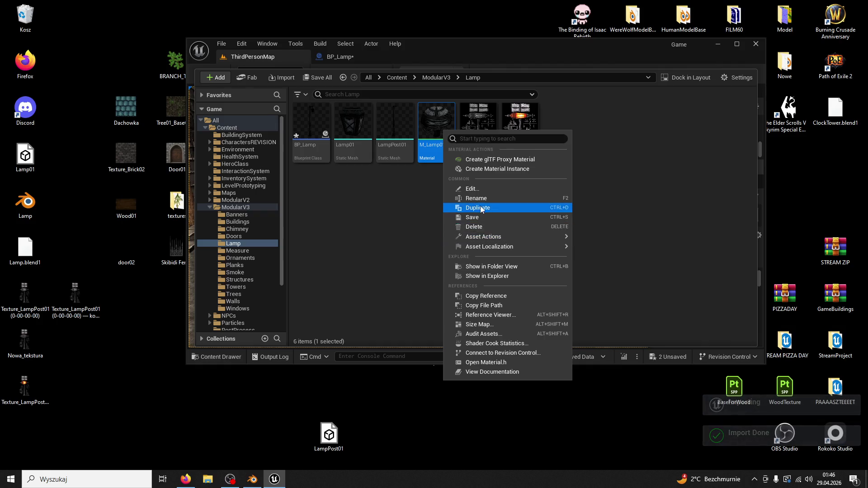
click(479, 208)
double_click(484, 130)
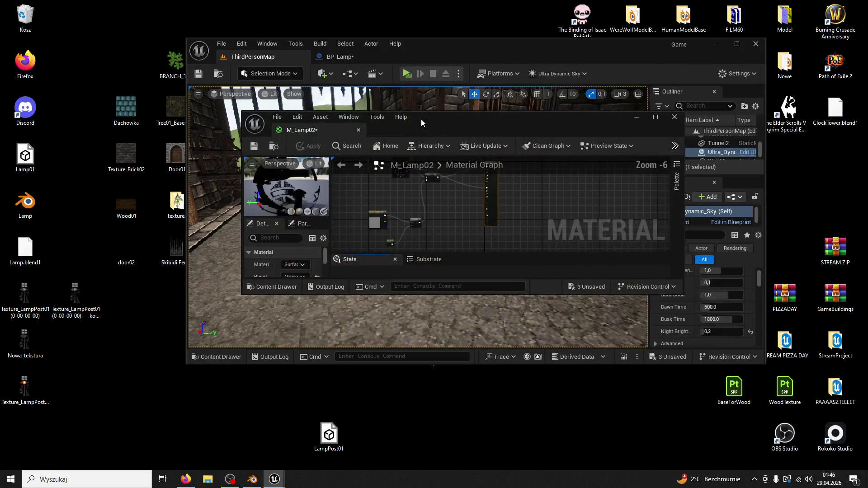
mouse_move(427, 118)
mouse_down()
mouse_move(370, 56)
mouse_move(482, 61)
mouse_up()
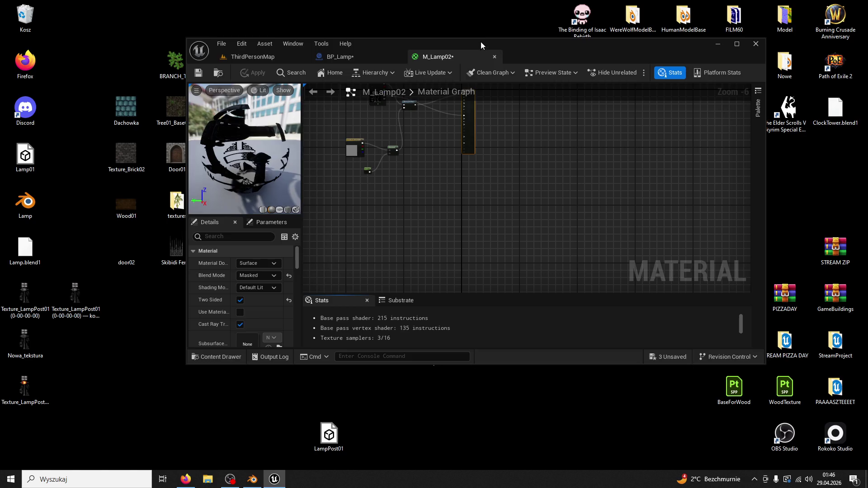
double_click(481, 41)
click(33, 473)
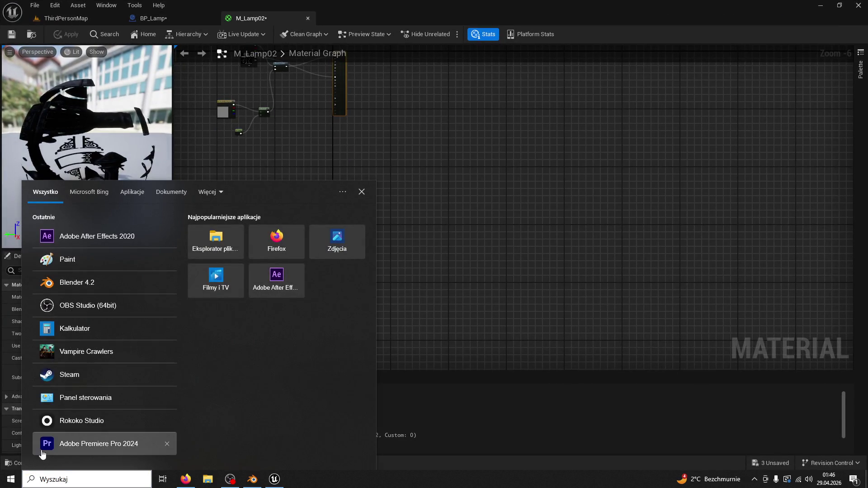
click(577, 278)
click(30, 463)
Replace the old texture with Texture_LampPostNight01, wired into Opacity Mask and the overlay blend, and apply.
mouse_move(404, 211)
mouse_down()
mouse_move(373, 86)
mouse_move(452, 226)
mouse_up()
scroll(469, 298, up, 3)
key(Home)
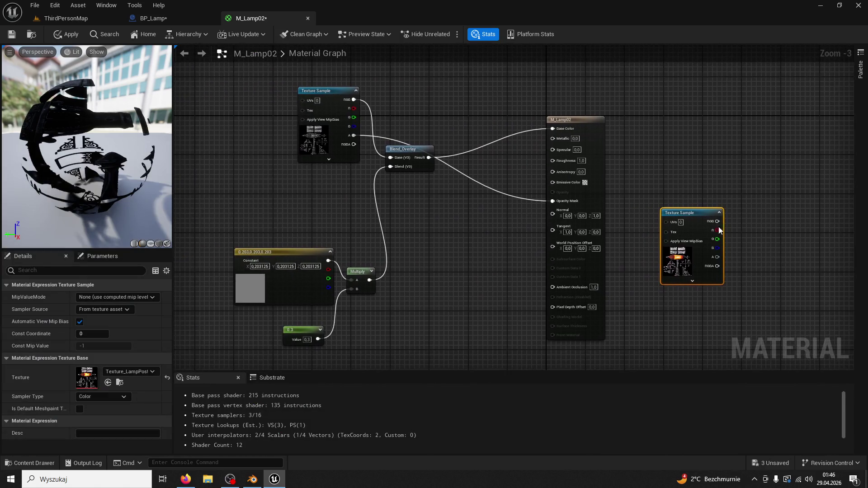
drag(692, 215, 245, 102)
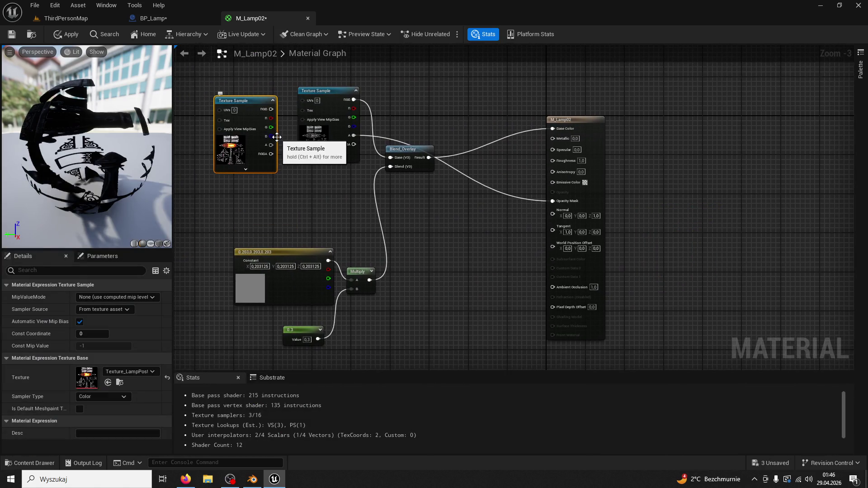
drag(274, 145, 553, 201)
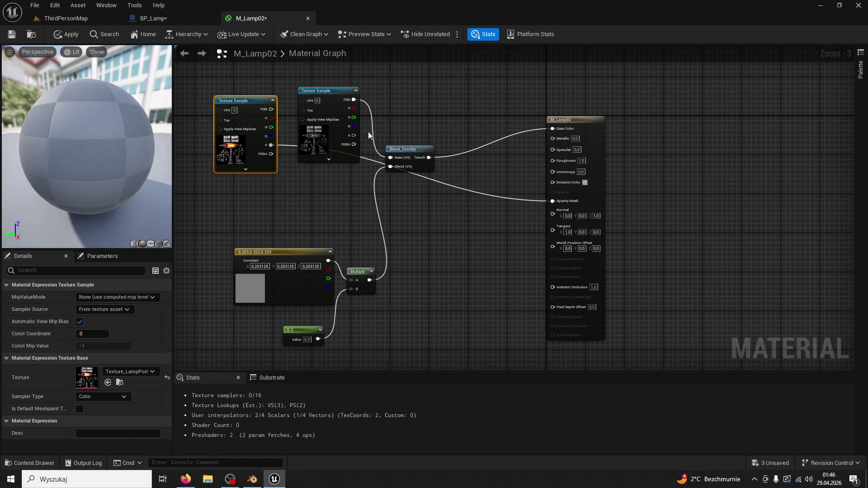
drag(337, 97, 337, 64)
drag(271, 109, 390, 158)
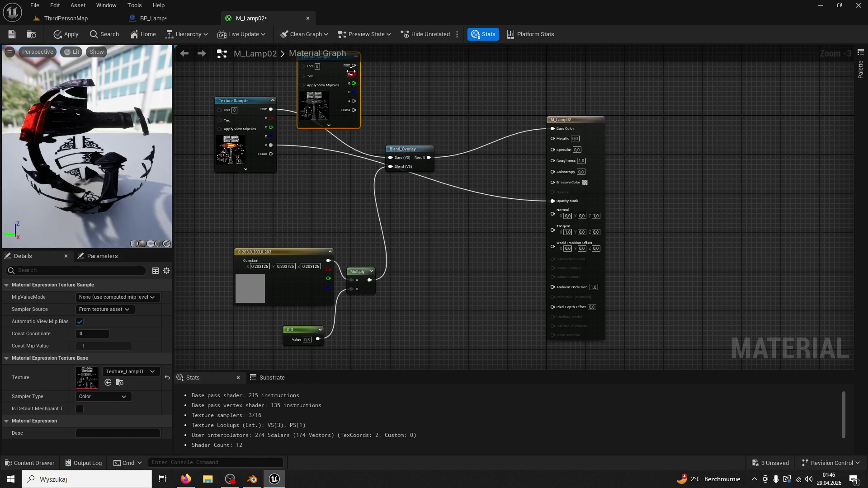
key(Delete)
click(11, 34)
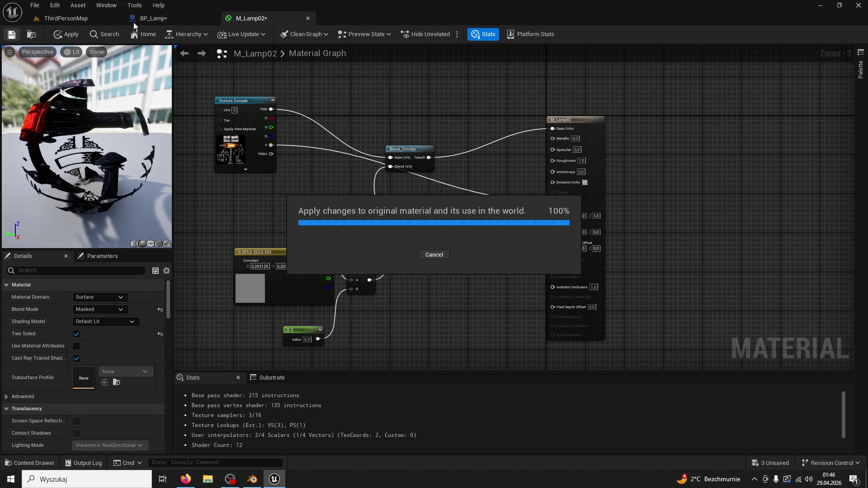
Switch to the BP_Lamp blueprint's Event Graph and bring up its action list.
click(162, 19)
scroll(422, 164, up, 2)
right_click(421, 164)
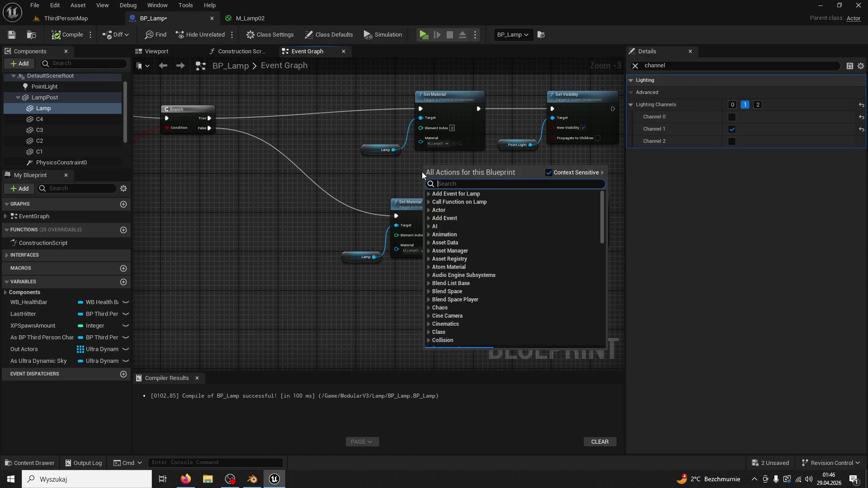
Assign M_Lamp02 to the lower Set Material node and compile BP_Lamp.
scroll(359, 188, up, 1)
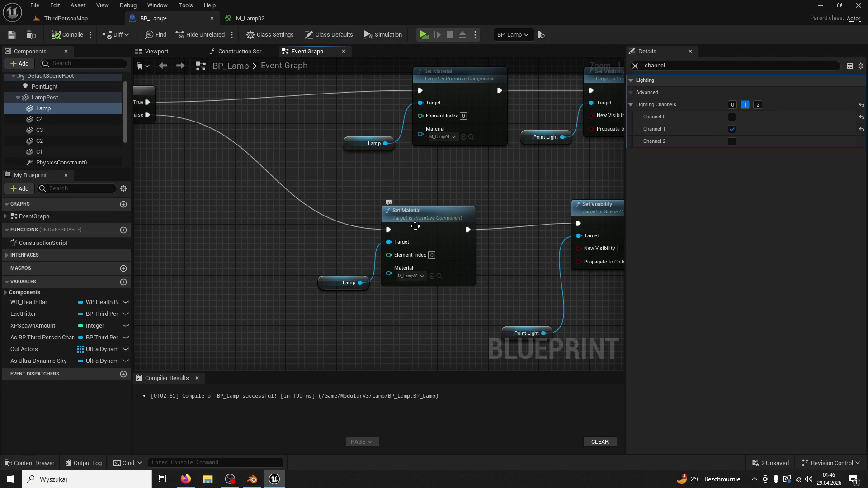
click(420, 211)
click(30, 463)
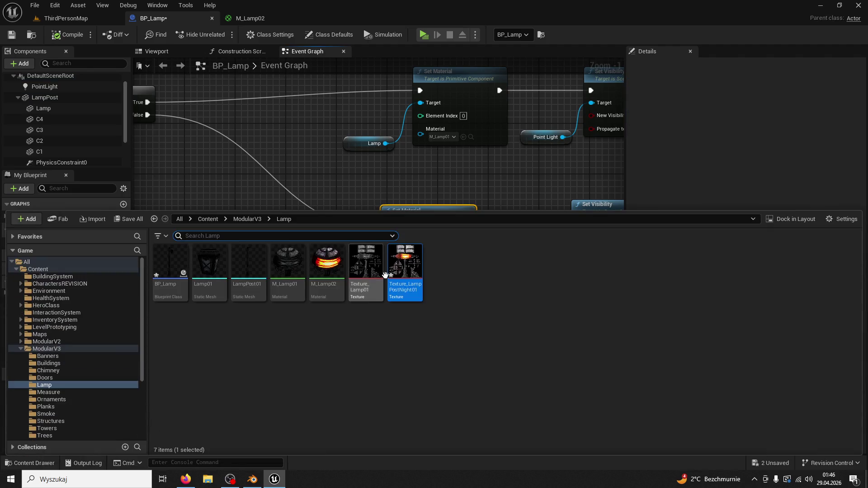
drag(346, 269, 439, 218)
click(67, 34)
click(74, 19)
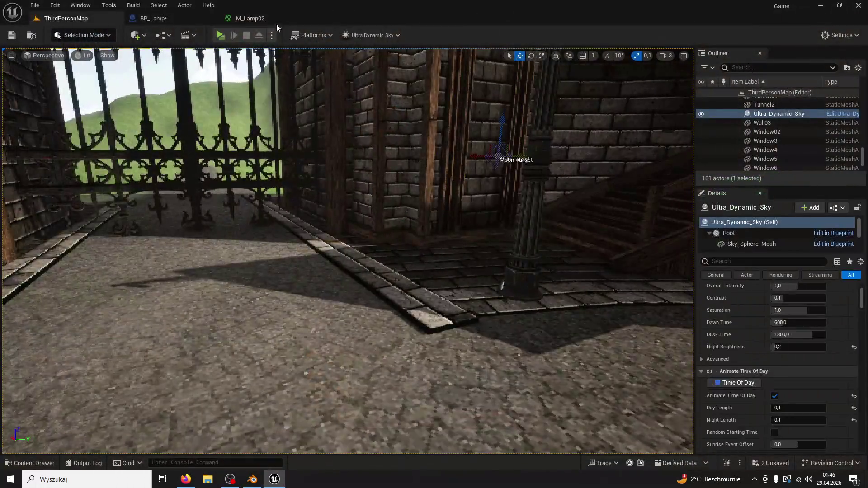
Undo the lower node's material change and set the upper Set Material node to M_Lamp02.
click(276, 23)
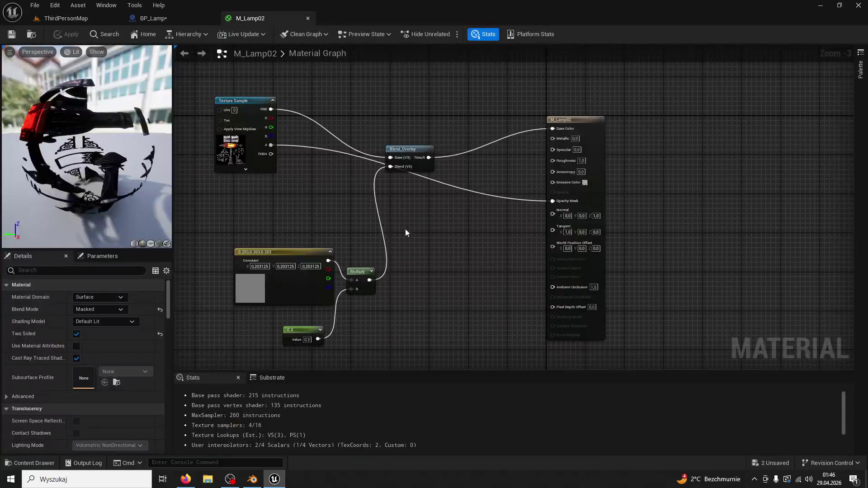
click(150, 21)
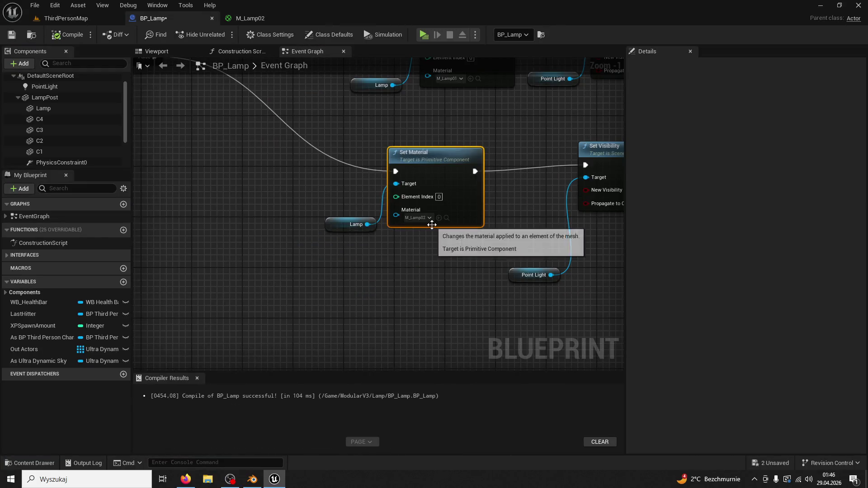
key(ctrl+z)
click(484, 144)
scroll(484, 145, down, 2)
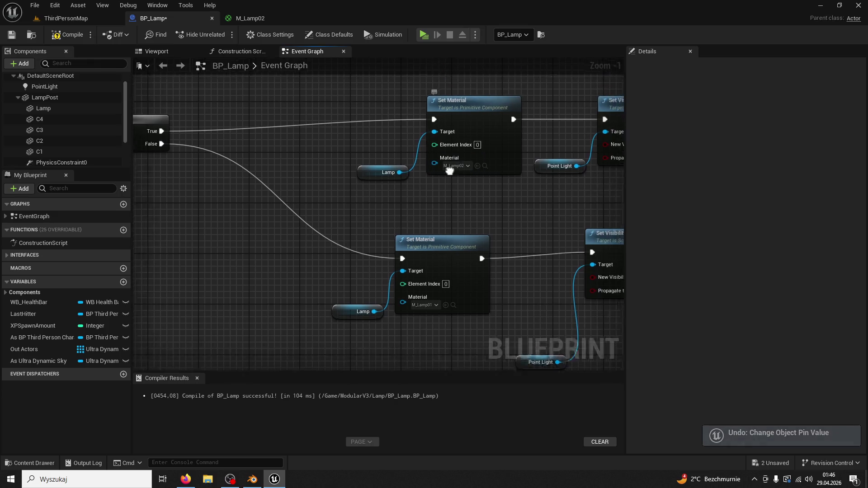
Wrap the night-branch material and visibility nodes in a comment titled NOC.
mouse_move(339, 111)
mouse_down()
mouse_move(617, 233)
mouse_move(600, 222)
mouse_up()
drag(334, 109, 569, 232)
text(c)
text(NOC)
key(Return)
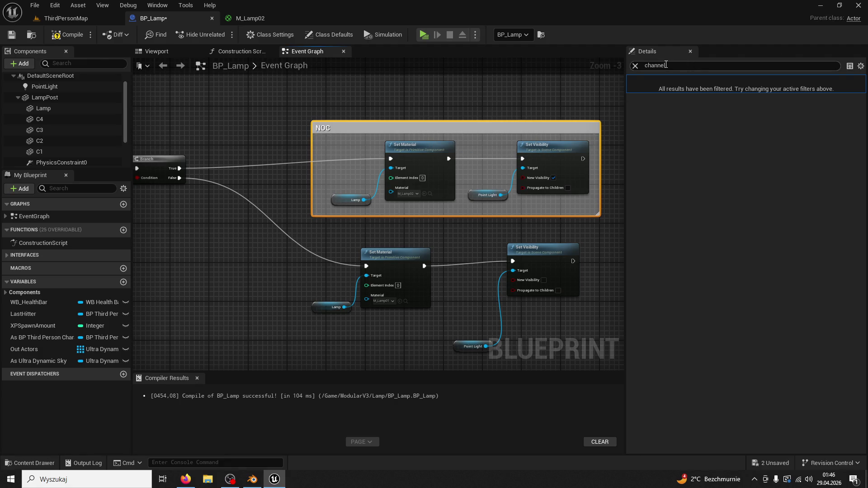
click(635, 65)
mouse_move(456, 129)
mouse_down()
mouse_move(487, 76)
mouse_move(458, 128)
mouse_up()
Wrap the day-branch material and visibility nodes in a comment titled DZIEŃ.
mouse_move(300, 184)
mouse_down()
mouse_move(473, 285)
mouse_move(569, 323)
mouse_up()
text(cDZIEŃ)
key(Return)
drag(456, 189, 498, 175)
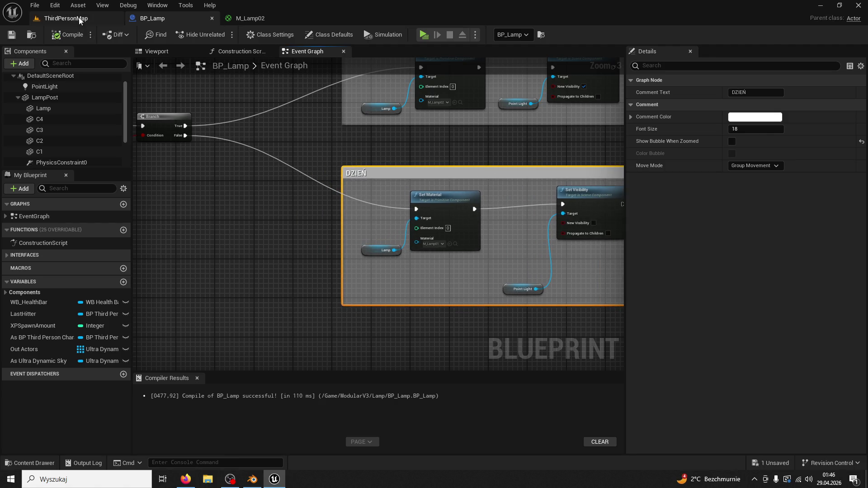
Return to ThirdPersonMap, start play mode, and run toward the iron gate.
click(68, 18)
key(alt+Tab)
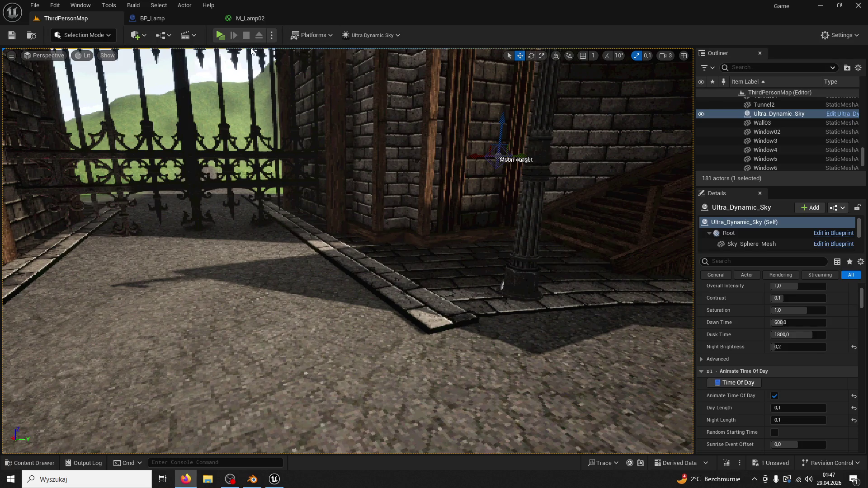
click(221, 34)
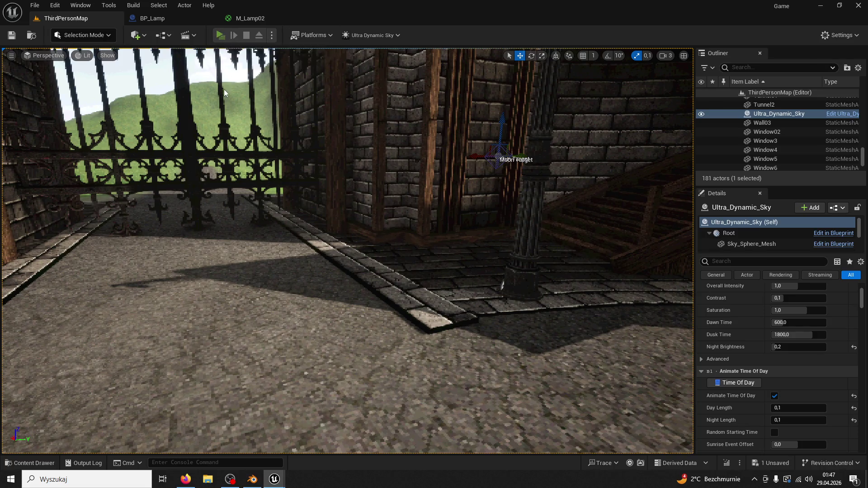
key(w)
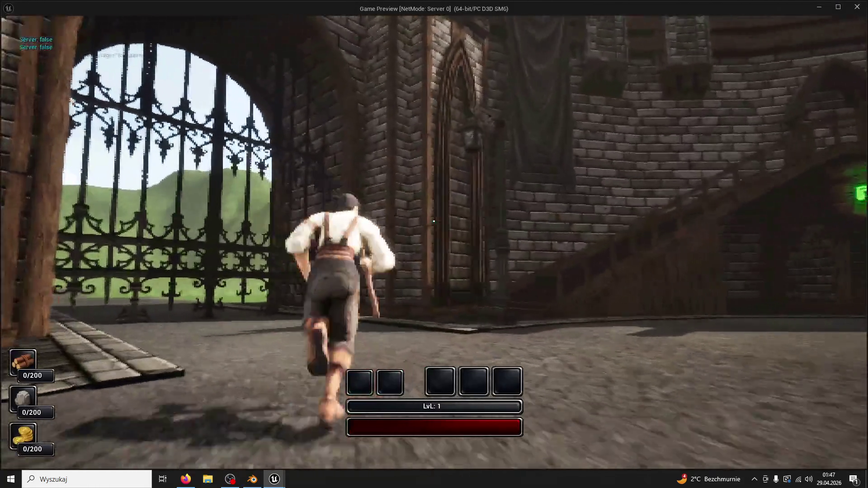
Run the werewolf along the street to the glowing lamppost at night, then stop playing.
key(super)
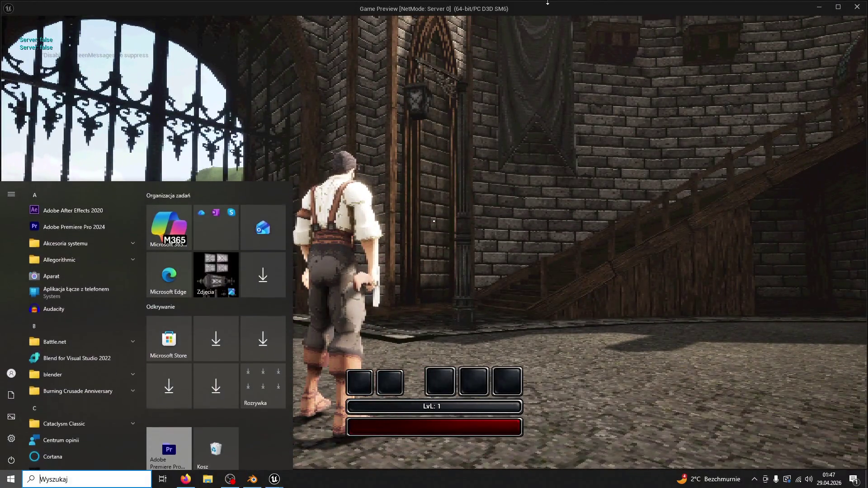
key(Escape)
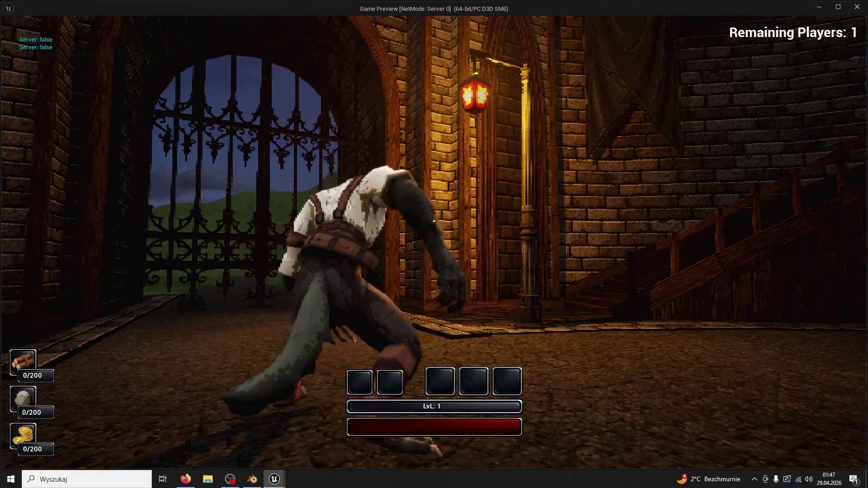
key(w)
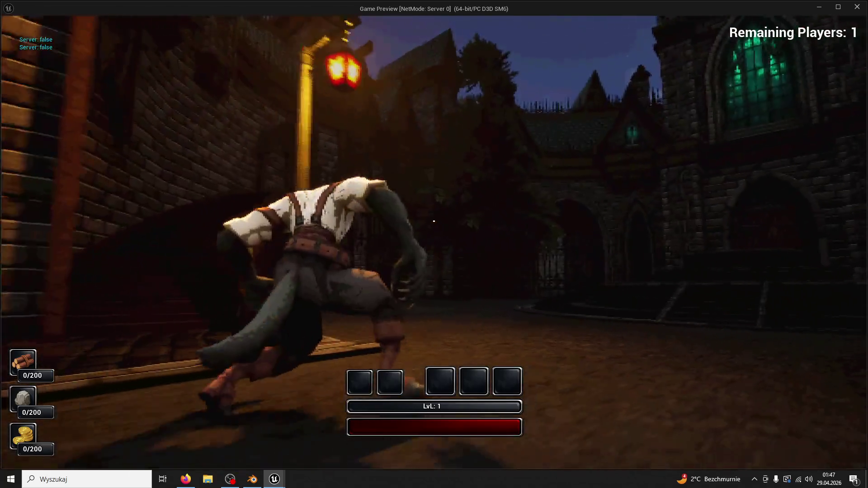
key(w)
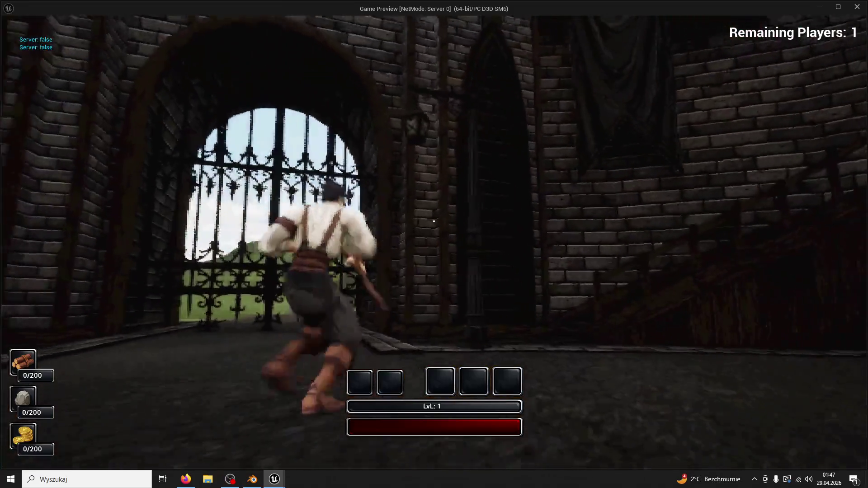
key(Escape)
Frame the lamppost in view and select the Ultra_Dynamic_Sky actor in the Outliner.
click(509, 246)
key(f)
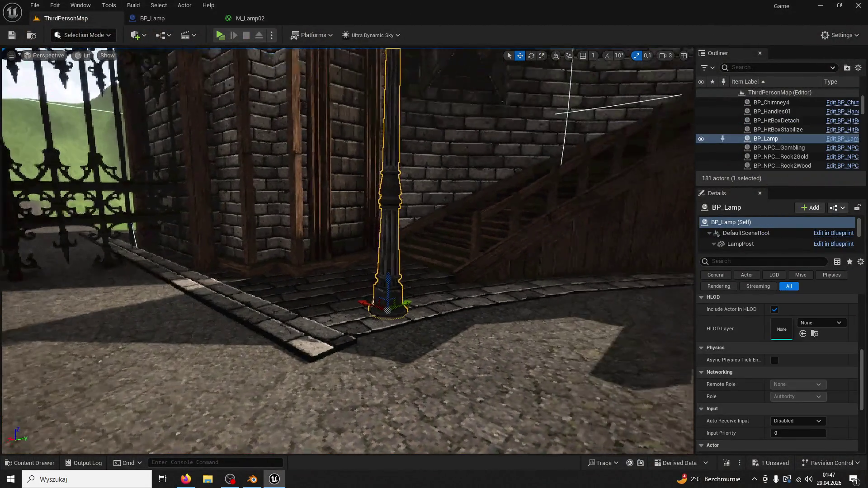
scroll(805, 176, down, 5)
drag(862, 117, 861, 163)
click(809, 159)
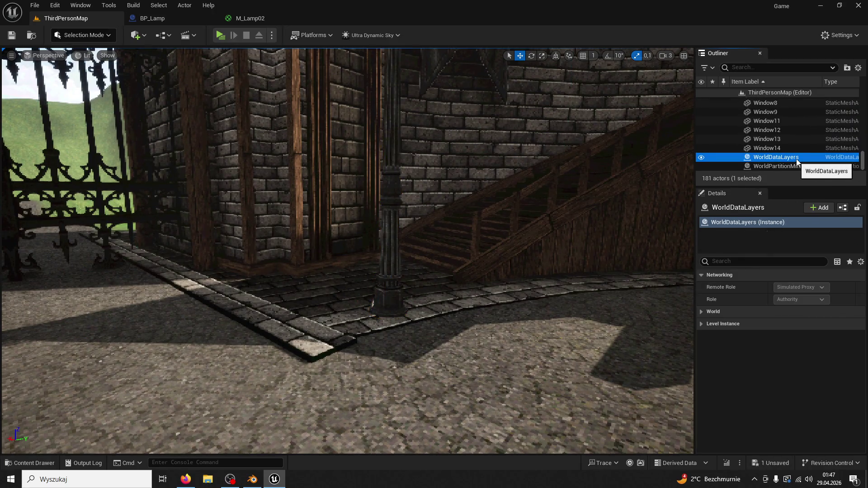
scroll(798, 157, up, 5)
click(790, 161)
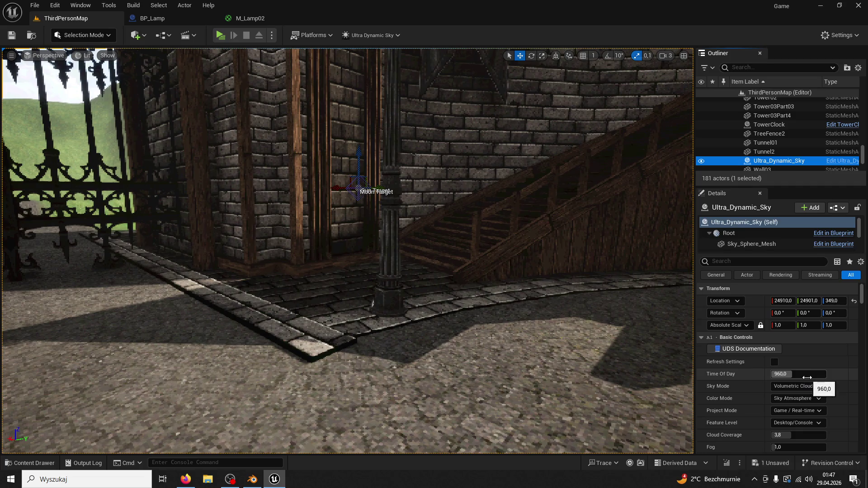
Filter Details for 'day' and raise Day Length from 0.1 to 1,0.
scroll(807, 378, down, 2)
scroll(798, 359, down, 3)
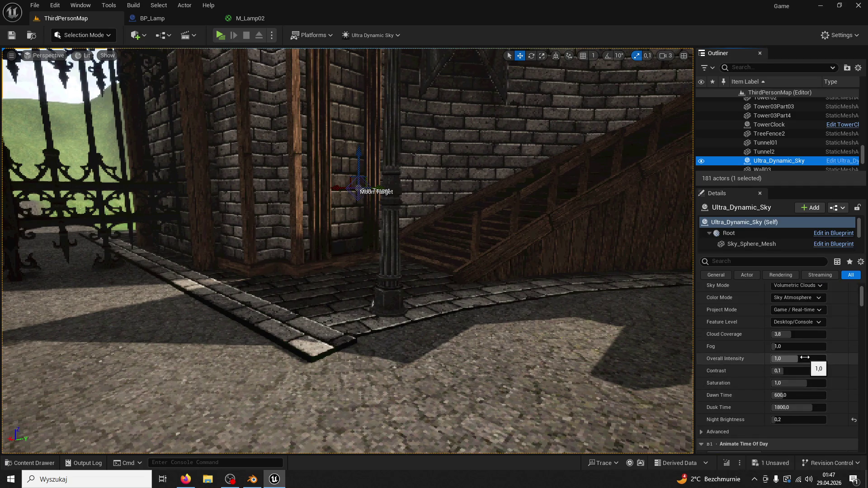
text(day)
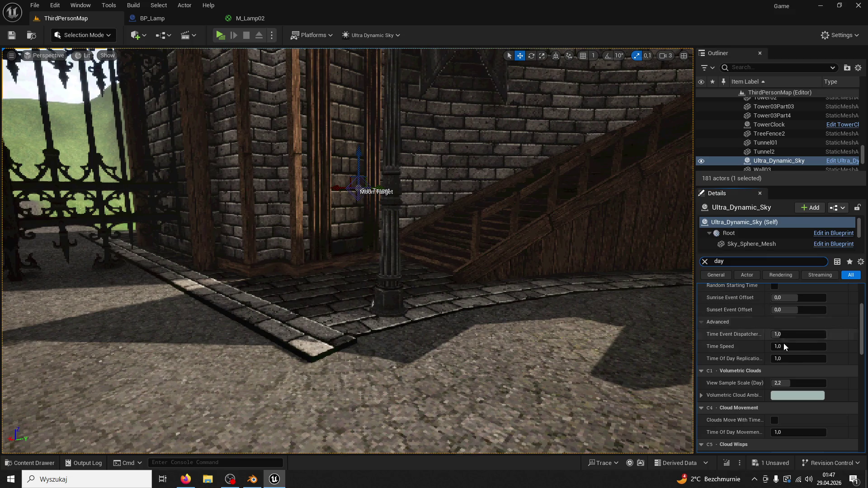
click(784, 348)
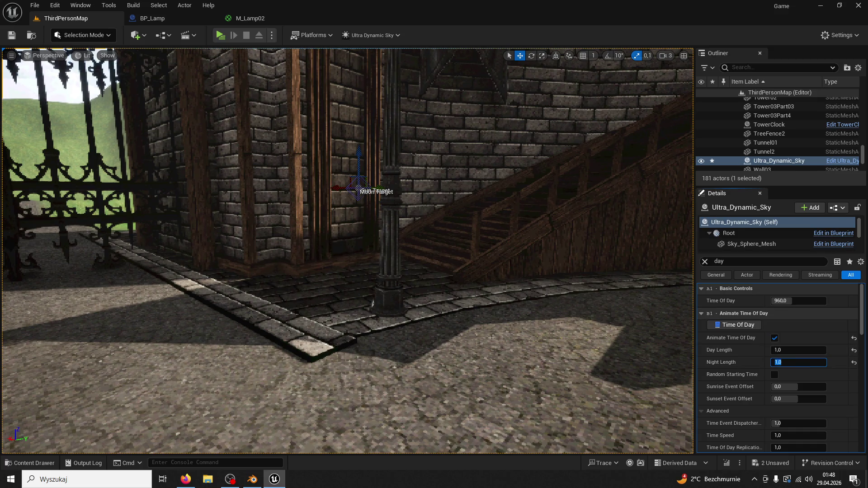
click(399, 250)
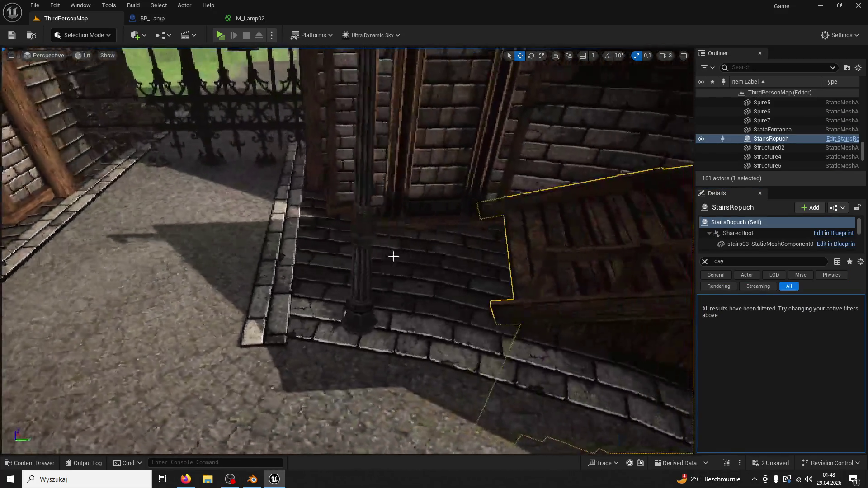
Duplicate the lamppost across the courtyard and rotate the copy -90° toward the gate.
click(344, 190)
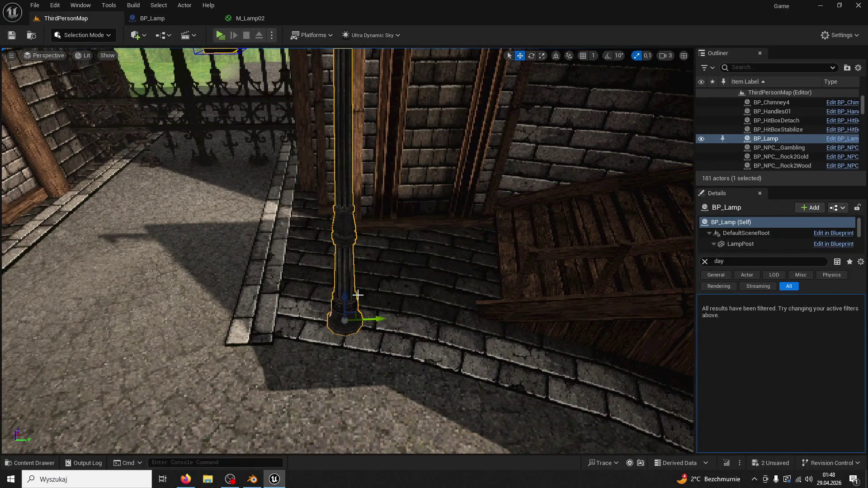
mouse_move(358, 294)
mouse_down()
mouse_move(404, 290)
mouse_move(406, 270)
mouse_move(405, 290)
mouse_move(252, 398)
mouse_move(387, 442)
mouse_move(343, 316)
mouse_move(326, 336)
mouse_up()
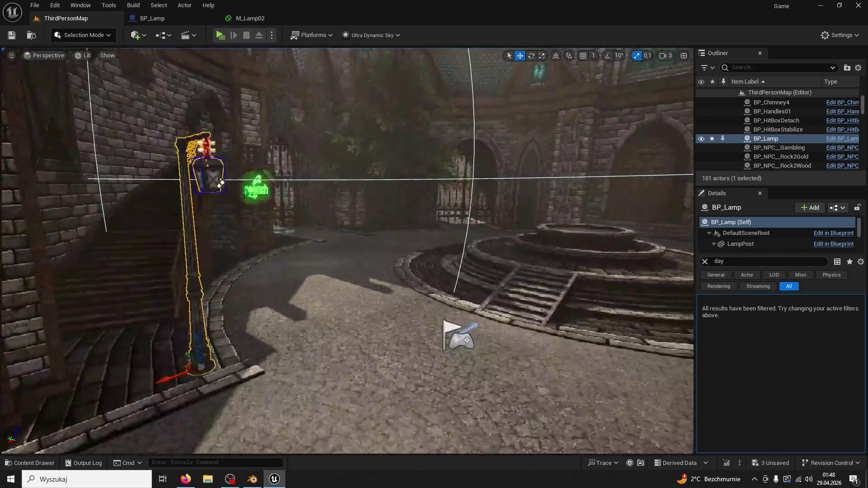
mouse_move(180, 372)
mouse_down()
mouse_move(331, 365)
mouse_move(425, 290)
mouse_move(438, 289)
mouse_move(361, 248)
mouse_move(326, 216)
mouse_up()
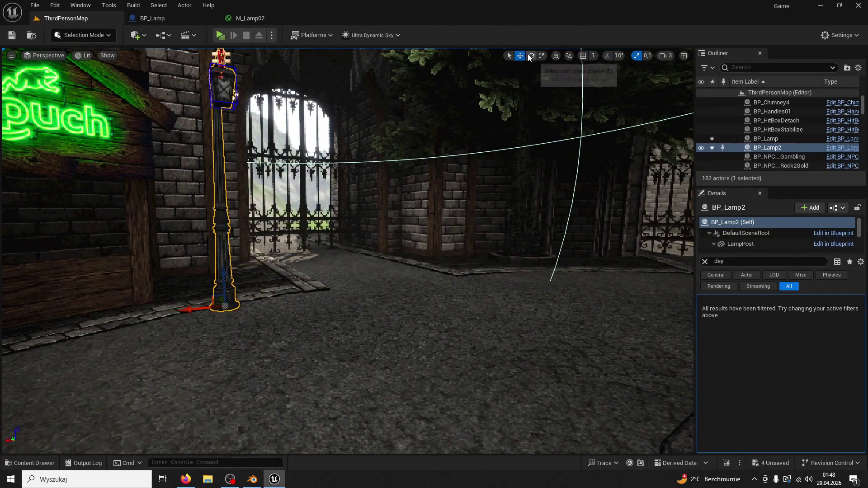
click(529, 56)
click(705, 262)
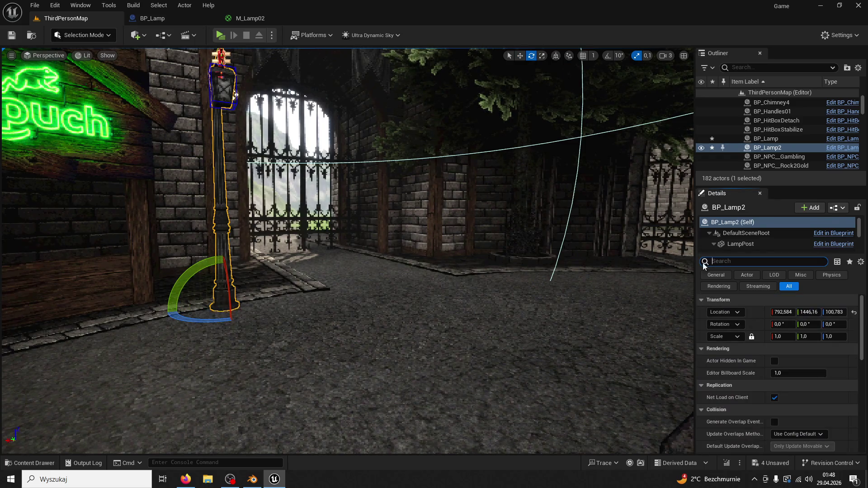
drag(218, 333, 236, 326)
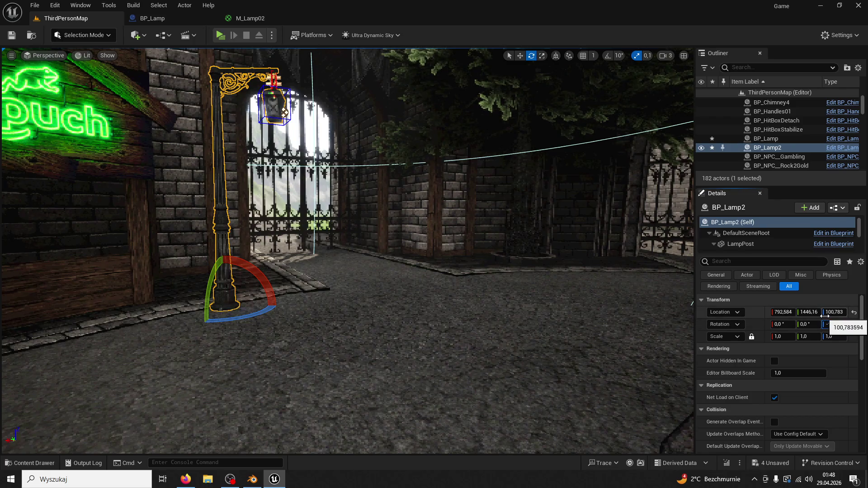
key(Return)
Move BP_Lamp2 back along the gate and check its placement.
click(518, 56)
mouse_move(228, 314)
mouse_down()
mouse_move(201, 293)
mouse_move(277, 289)
mouse_up()
click(201, 293)
click(204, 289)
key(f)
mouse_move(353, 245)
mouse_down()
mouse_move(313, 248)
mouse_move(323, 228)
mouse_up()
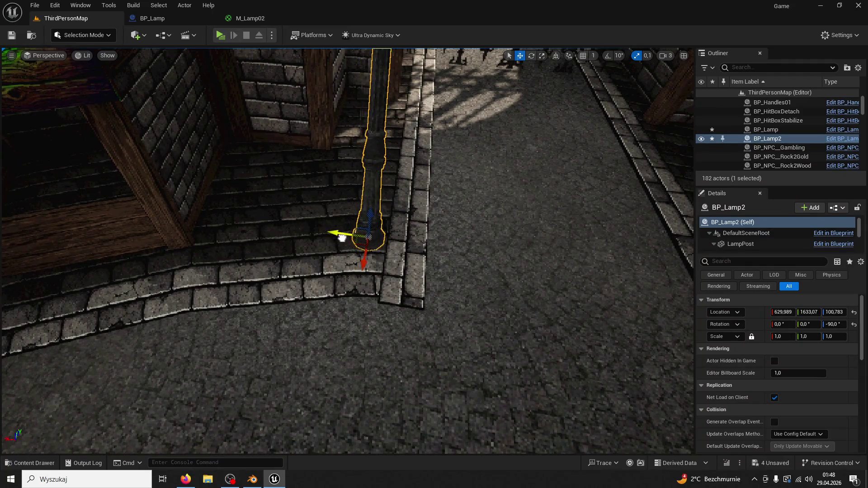
scroll(323, 228, up, 5)
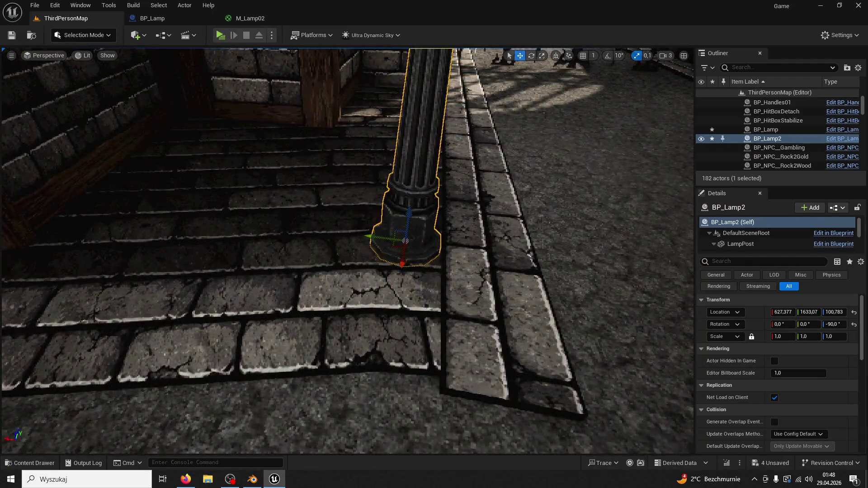
scroll(347, 251, down, 10)
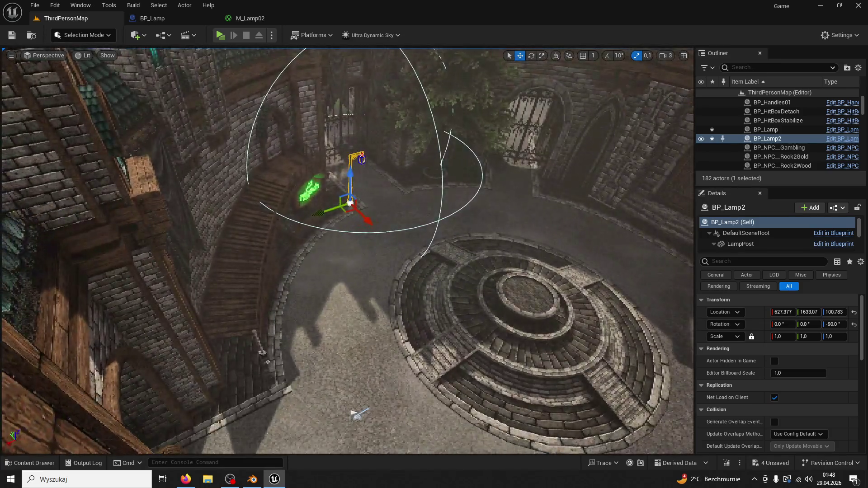
drag(403, 232, 434, 232)
Place BP_Lamp3 by the archway corner, rotated about 33.6° to face the square.
drag(297, 223, 434, 262)
click(467, 283)
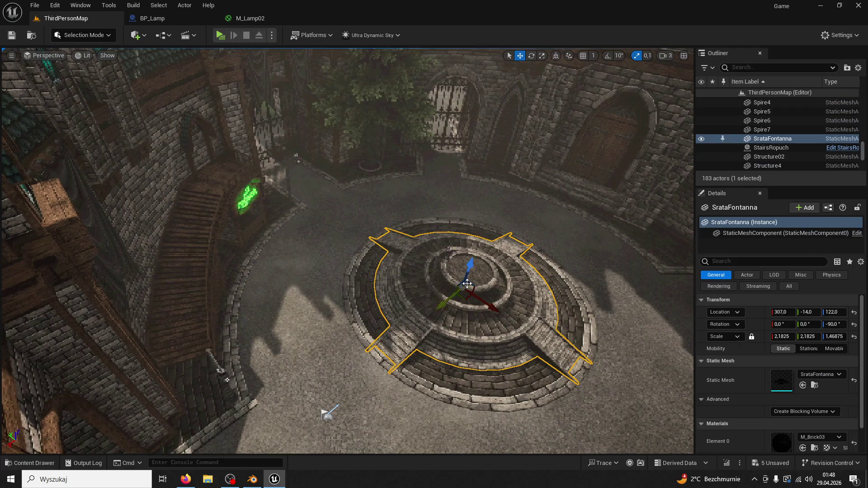
click(447, 249)
drag(406, 251, 493, 168)
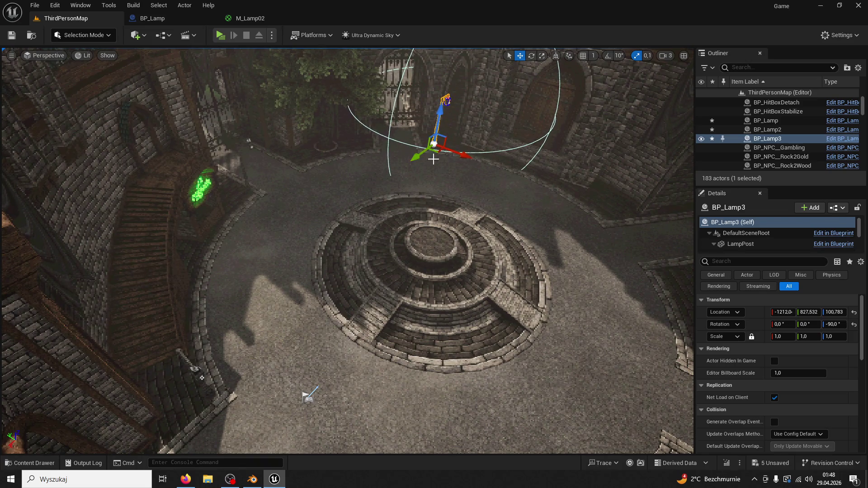
mouse_move(465, 156)
mouse_down()
mouse_move(623, 256)
mouse_move(648, 221)
mouse_up()
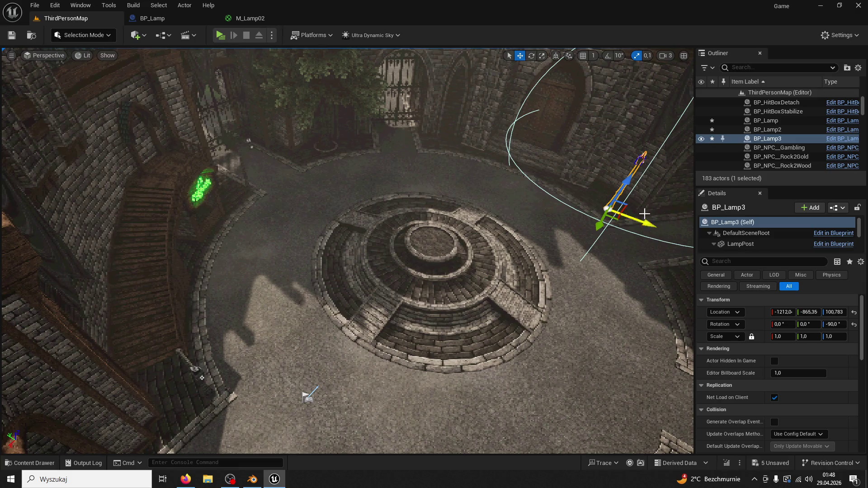
key(f)
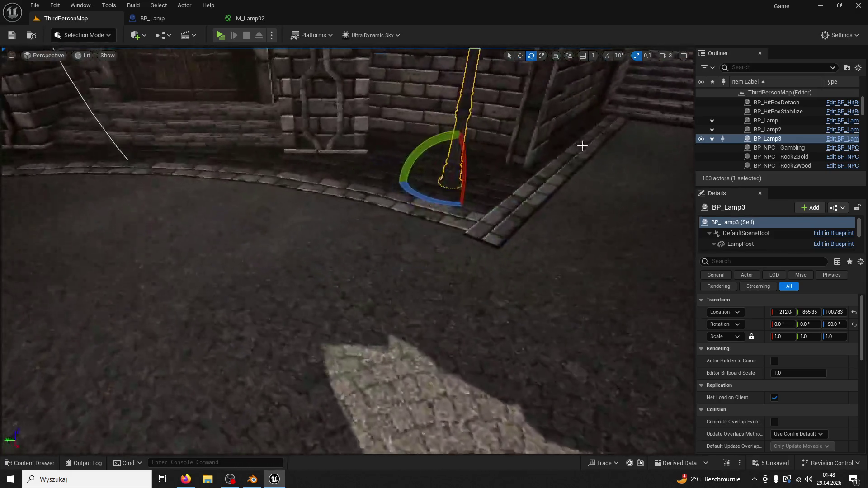
drag(470, 205, 479, 199)
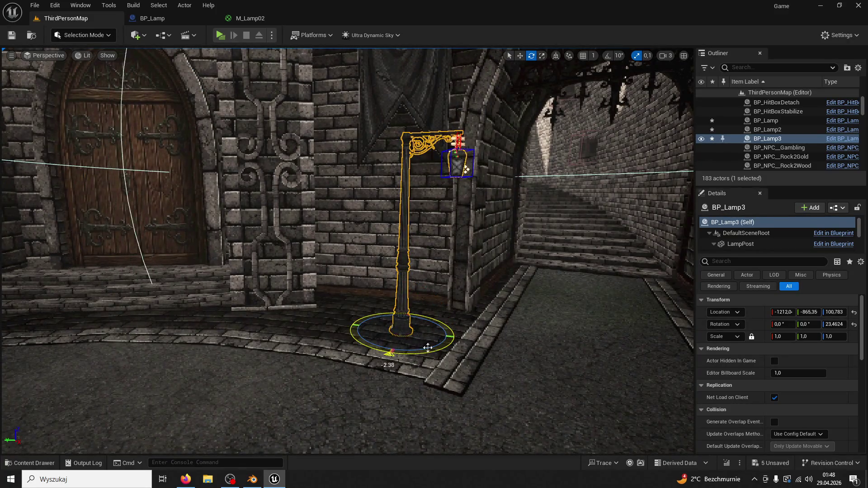
drag(428, 347, 540, 167)
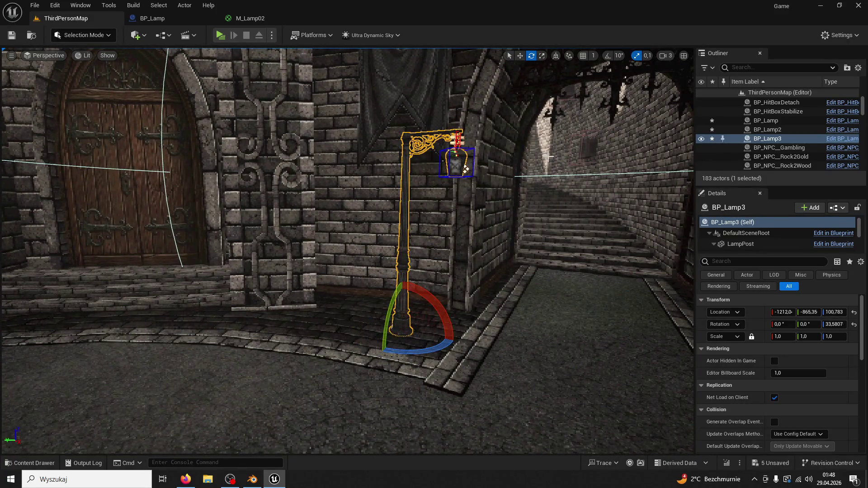
mouse_move(404, 334)
mouse_down()
mouse_move(416, 342)
mouse_move(416, 364)
mouse_move(425, 359)
mouse_move(405, 200)
mouse_up()
Orbit the view down to eye level and start the game in a preview window.
scroll(404, 199, down, 5)
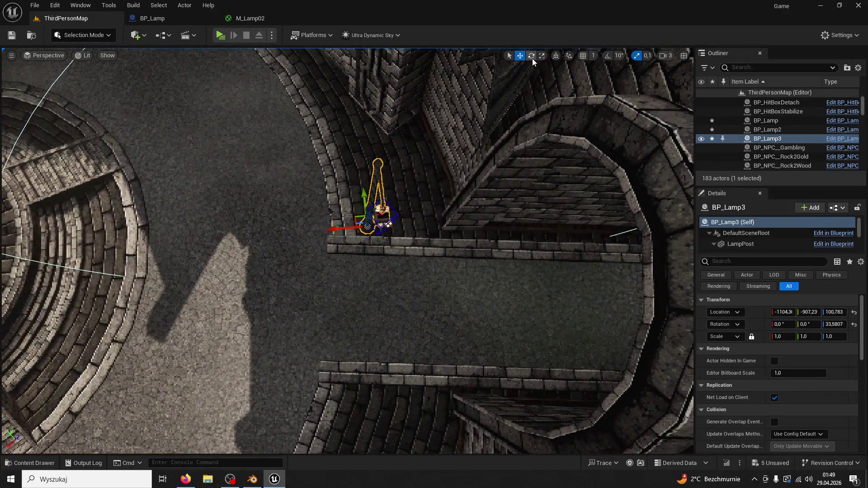
drag(379, 225, 355, 229)
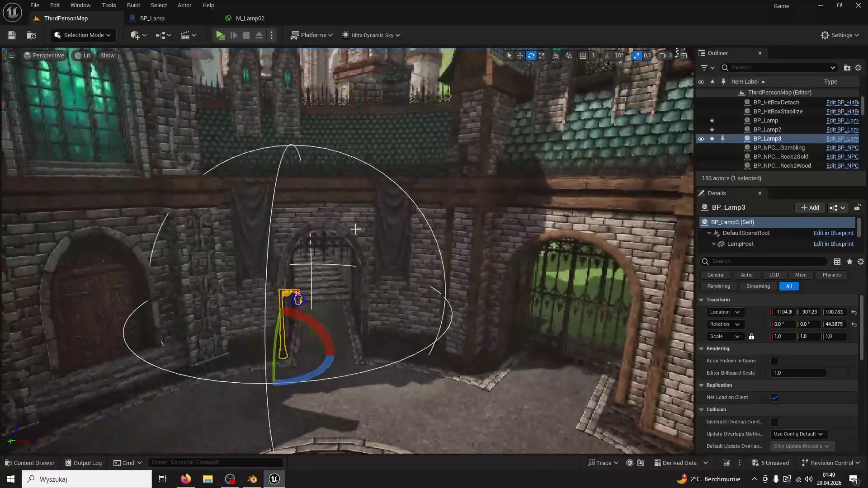
click(220, 34)
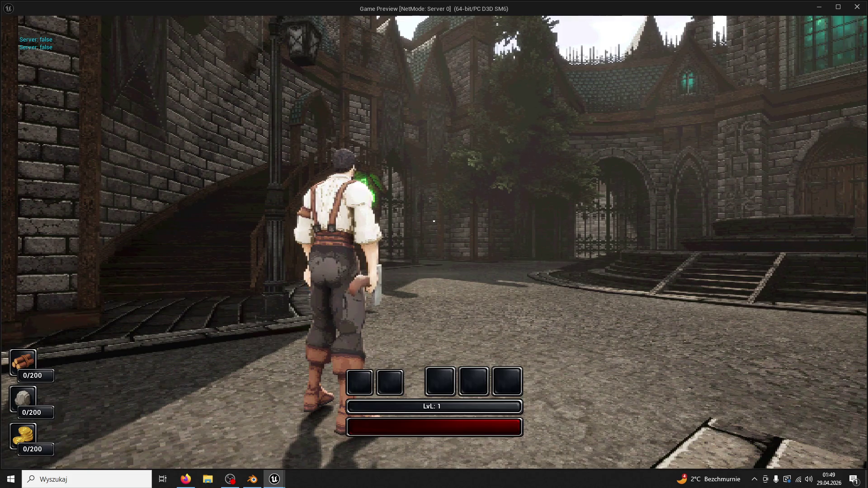
Run and jump the character across the plaza past the lampposts, then show shader complexity.
key(w)
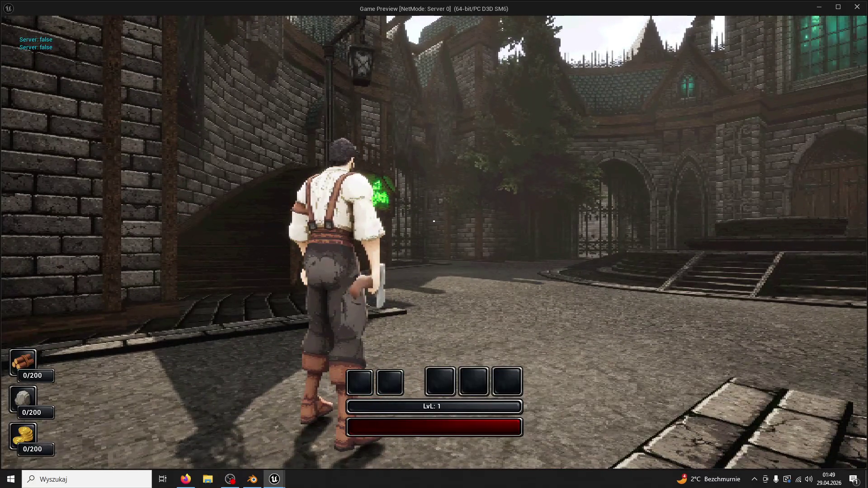
key(a)
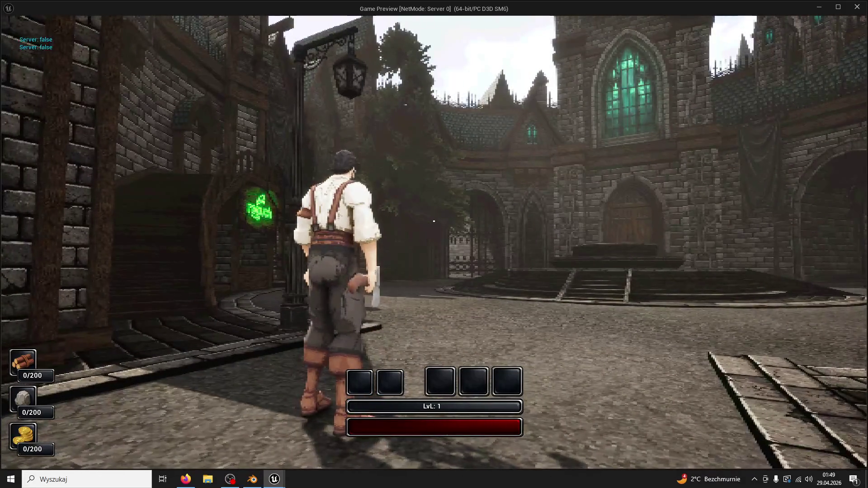
key(super)
key(Escape)
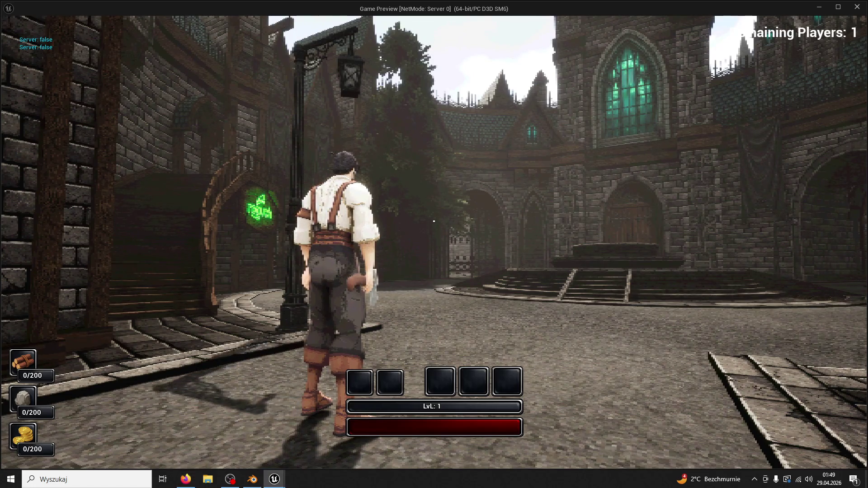
key(space)
key(w)
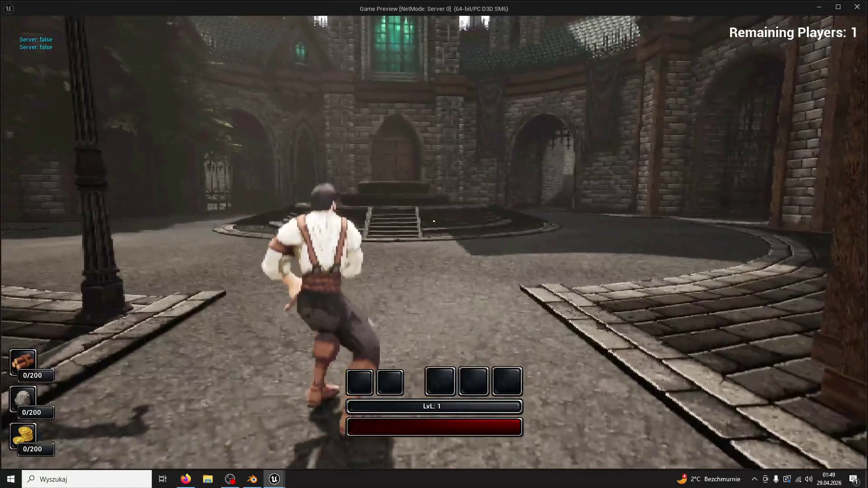
key(w)
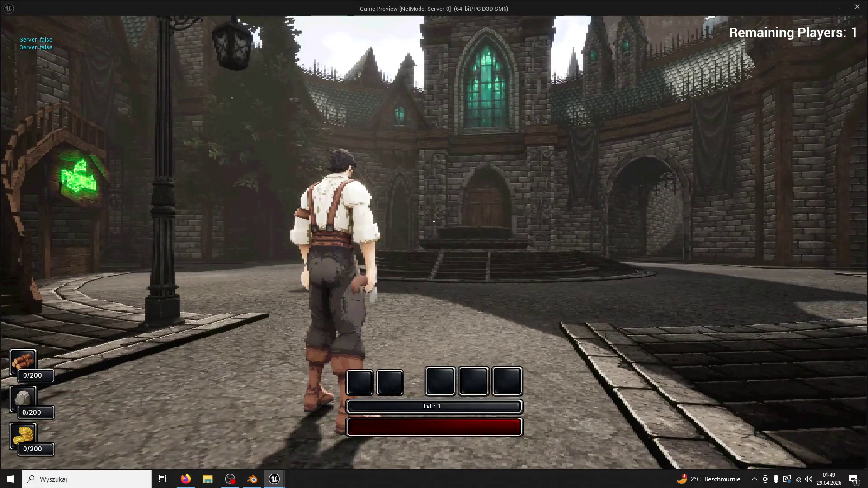
key(w)
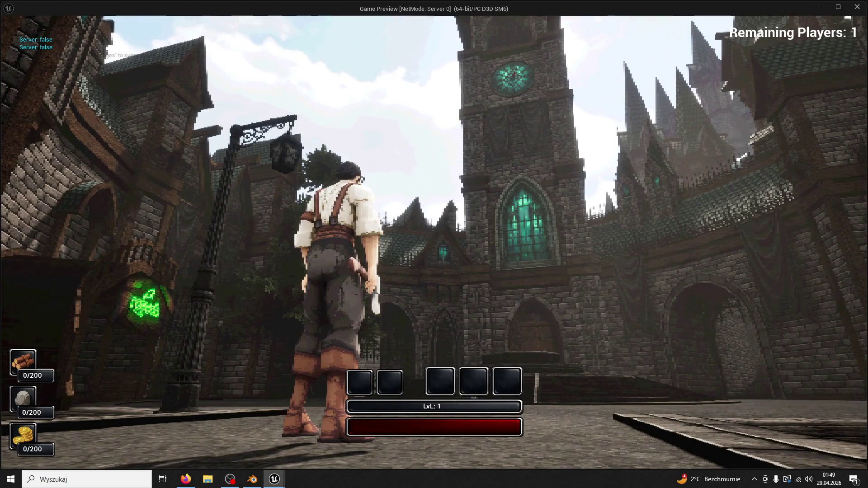
key(F4)
key(F5)
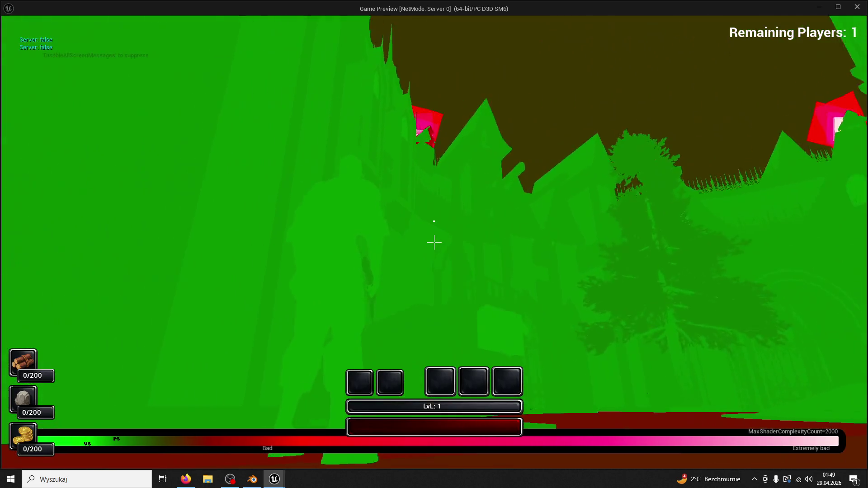
Cycle the game view through lighting-only, shader complexity, wireframe and lit modes.
key(F4)
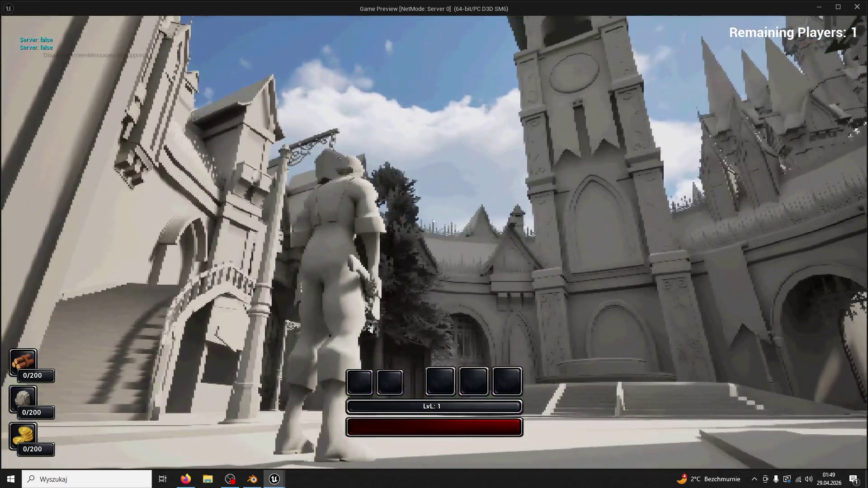
key(F5)
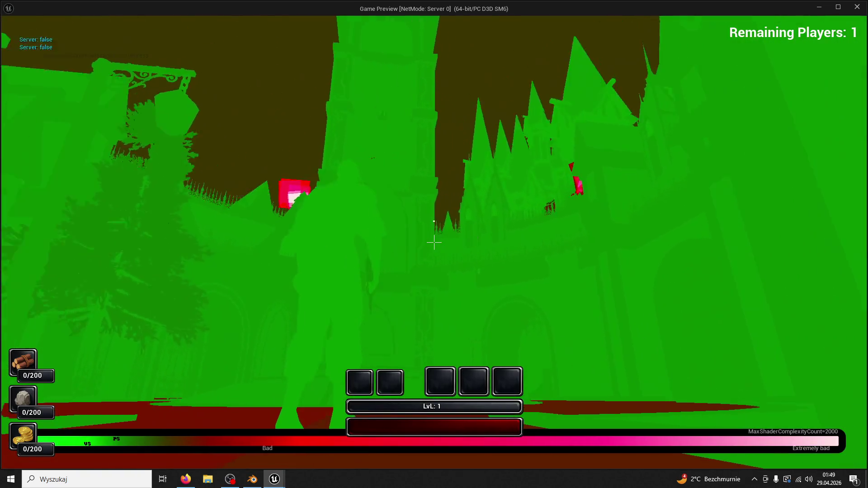
key(F1)
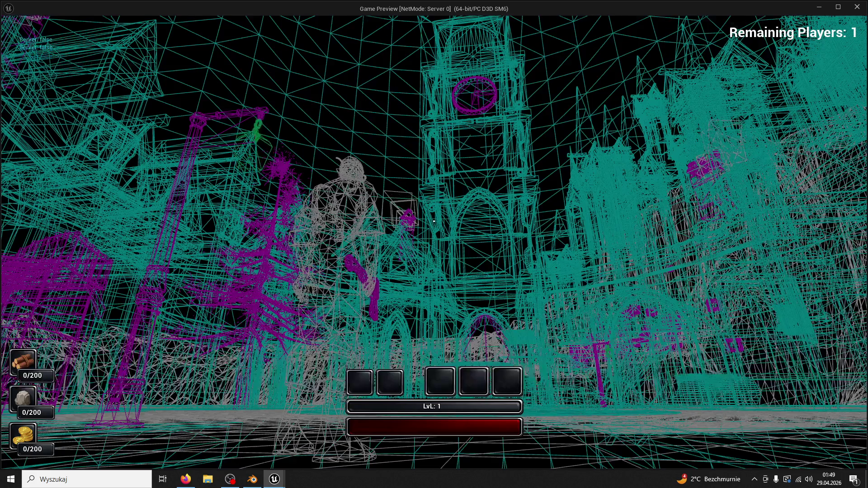
key(F3)
key(F3)
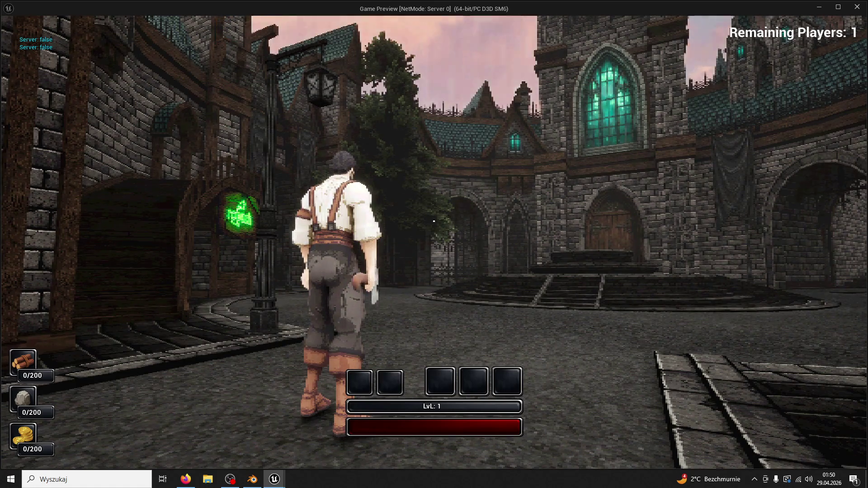
key(w)
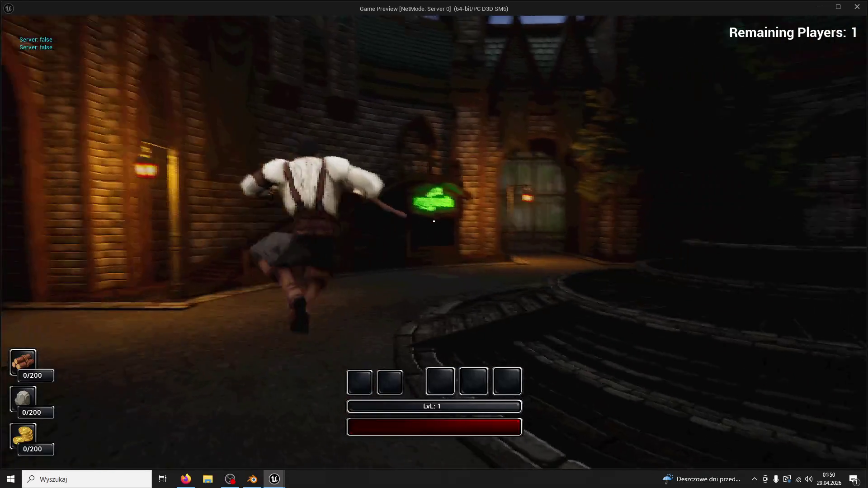
key(F5)
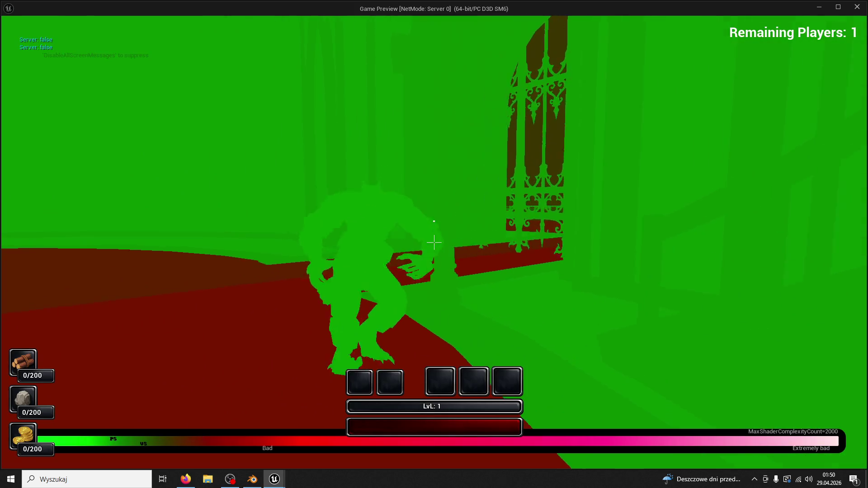
key(F3)
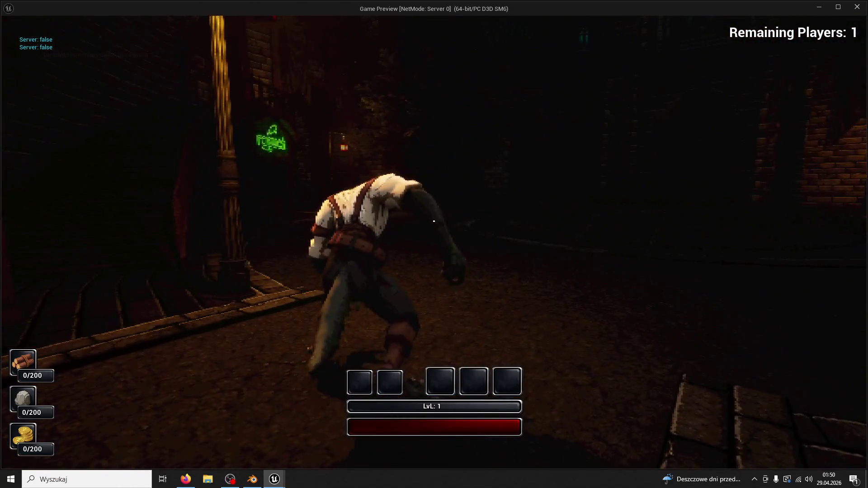
Enter the t.maxFPS console command, run forward, then stop the game.
text(t.maxFPS)
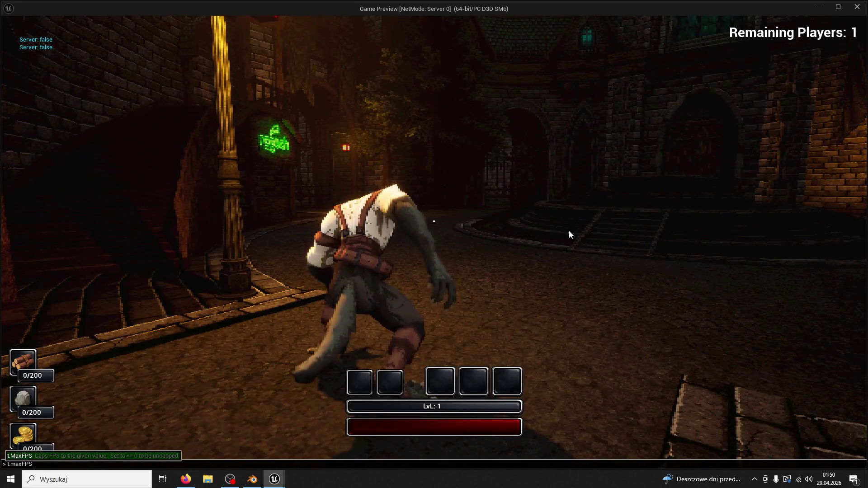
click(569, 229)
key(w)
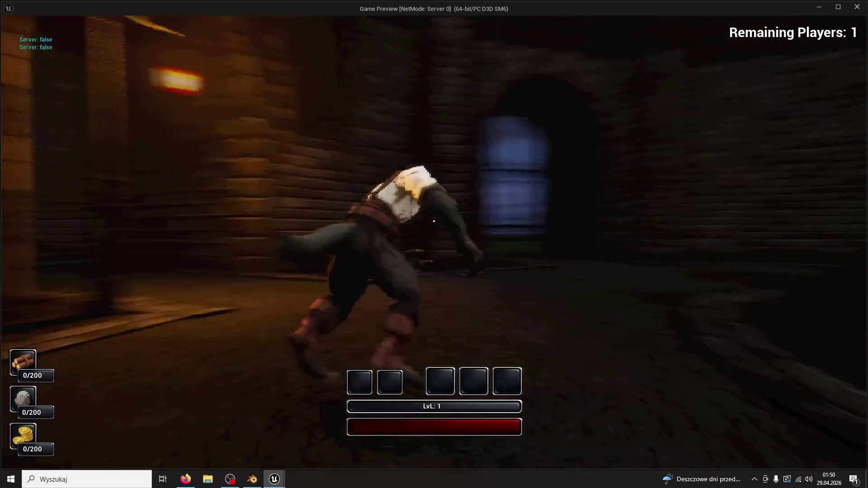
key(Escape)
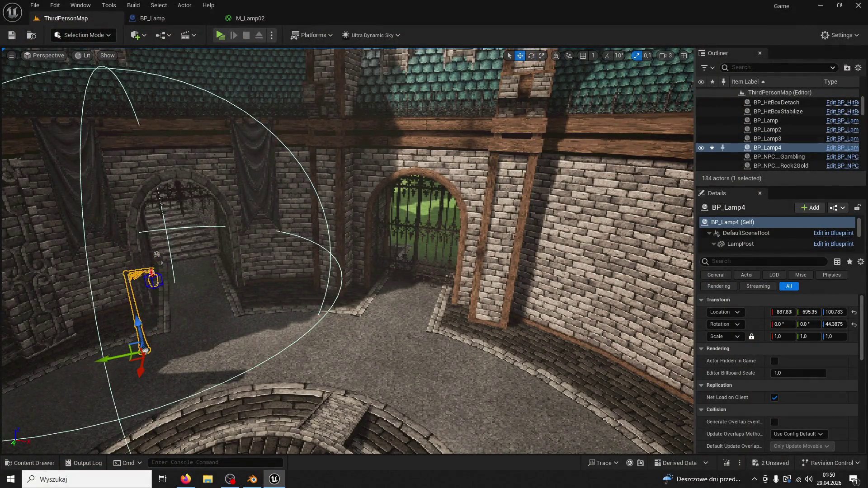
Move BP_Lamp4 toward the gated archway and give it a rough rotation.
click(145, 339)
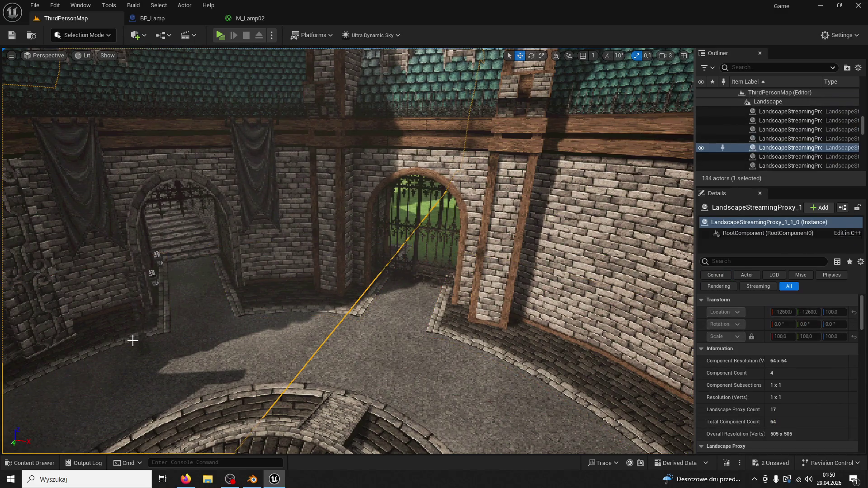
click(135, 344)
mouse_move(113, 356)
mouse_down()
mouse_move(375, 357)
mouse_move(413, 340)
mouse_up()
mouse_move(432, 312)
mouse_down()
mouse_move(487, 346)
mouse_move(445, 335)
mouse_up()
key(f)
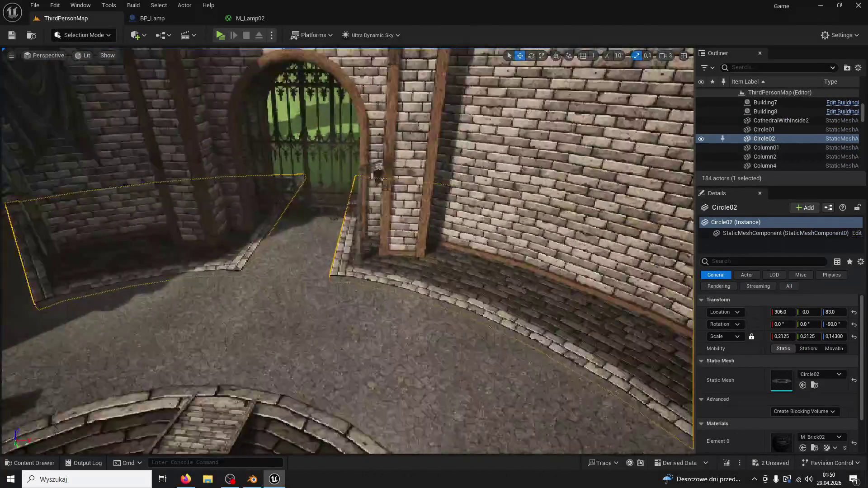
click(531, 56)
mouse_move(400, 307)
mouse_down()
mouse_move(423, 276)
mouse_move(397, 317)
mouse_move(348, 322)
mouse_move(377, 314)
mouse_move(350, 312)
mouse_move(293, 276)
mouse_move(375, 307)
mouse_move(382, 266)
mouse_up()
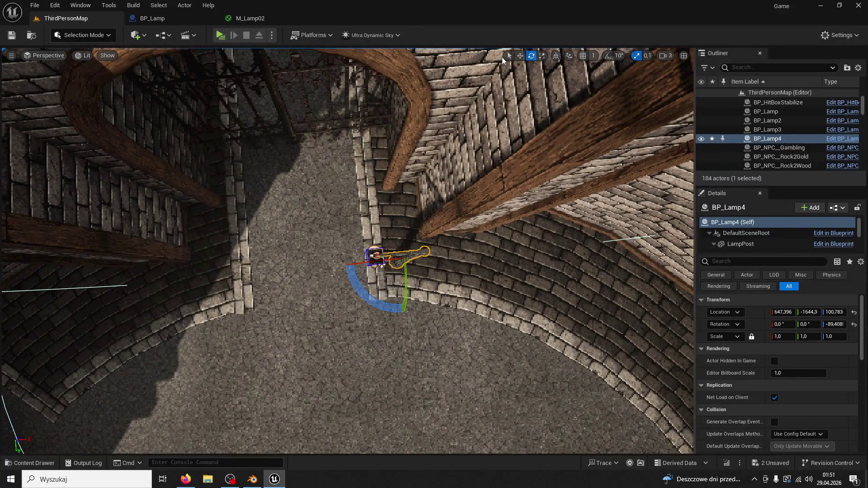
Nudge BP_Lamp4 slightly along X and fine-tune its Z rotation to about -88.5° by the gate wall.
click(399, 234)
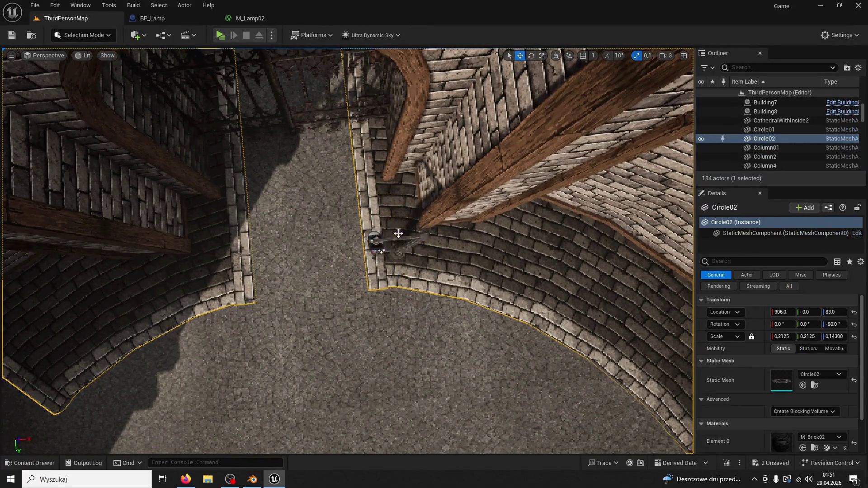
click(404, 247)
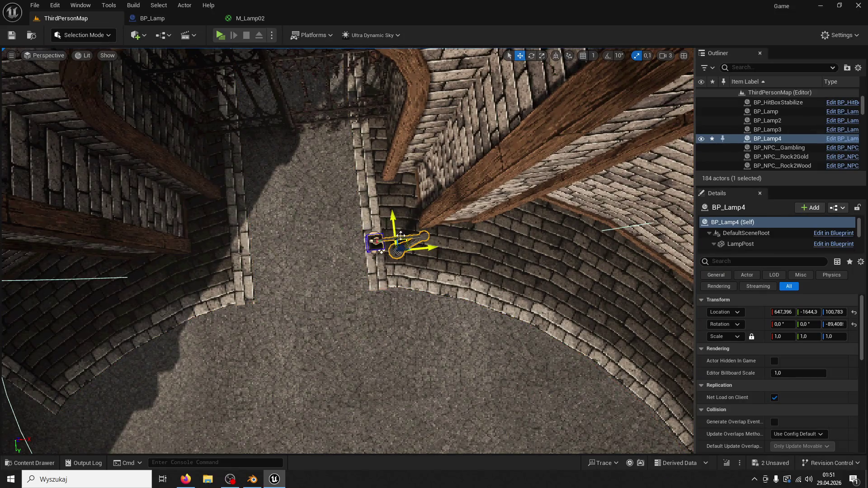
drag(428, 254, 427, 249)
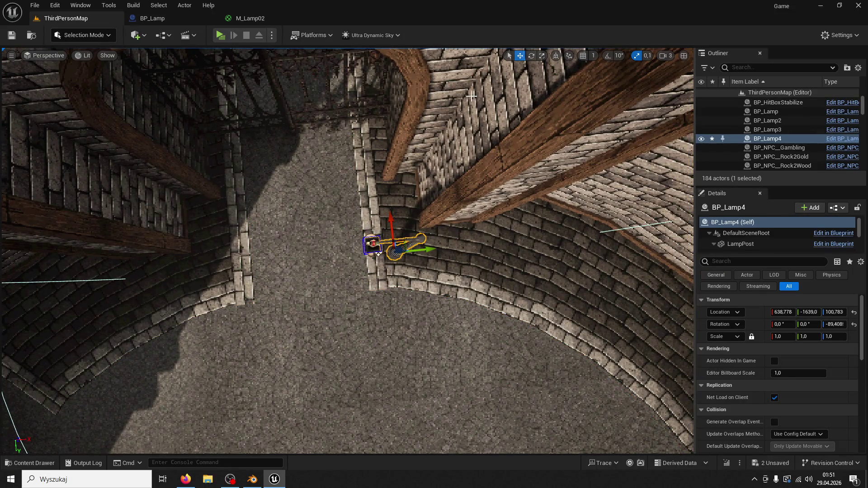
drag(384, 303, 383, 302)
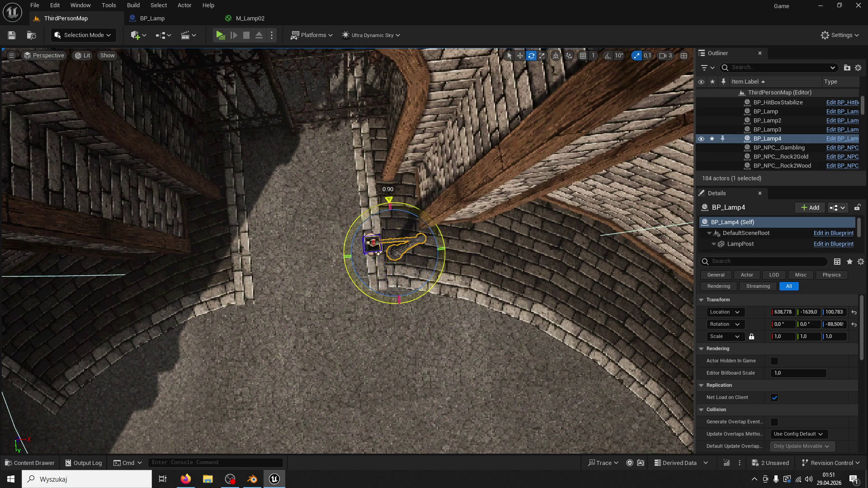
key(f)
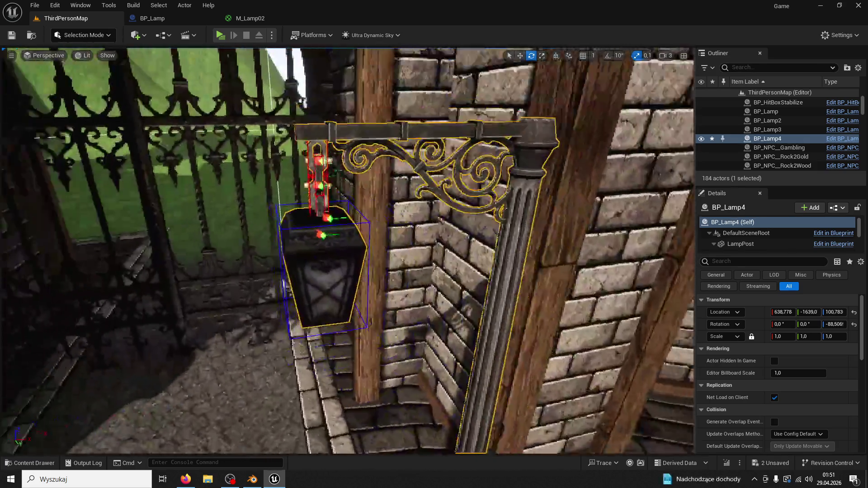
scroll(347, 251, down, 5)
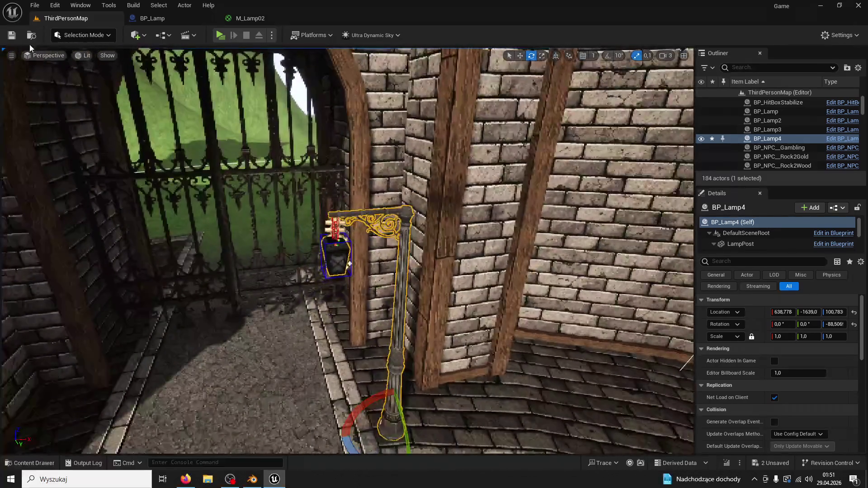
mouse_move(316, 271)
mouse_down()
mouse_move(296, 365)
mouse_move(64, 215)
mouse_move(272, 178)
mouse_move(398, 225)
mouse_up()
key(w)
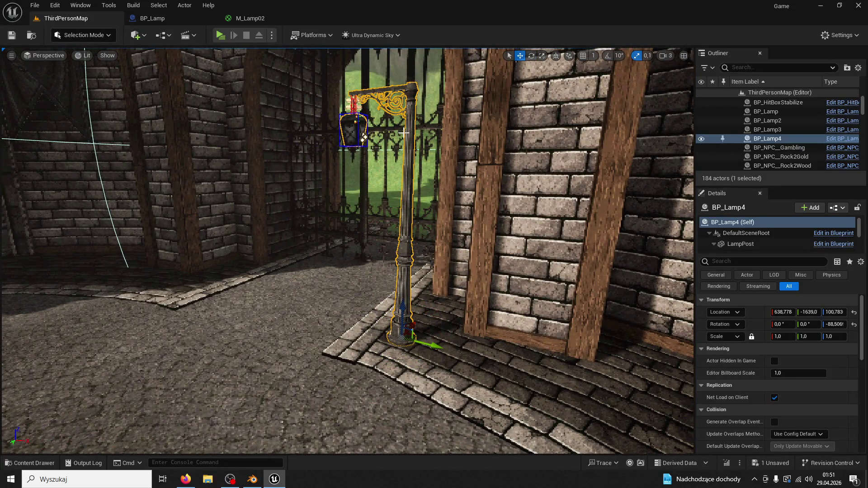
mouse_move(359, 135)
mouse_down()
mouse_move(337, 204)
mouse_move(336, 181)
mouse_up()
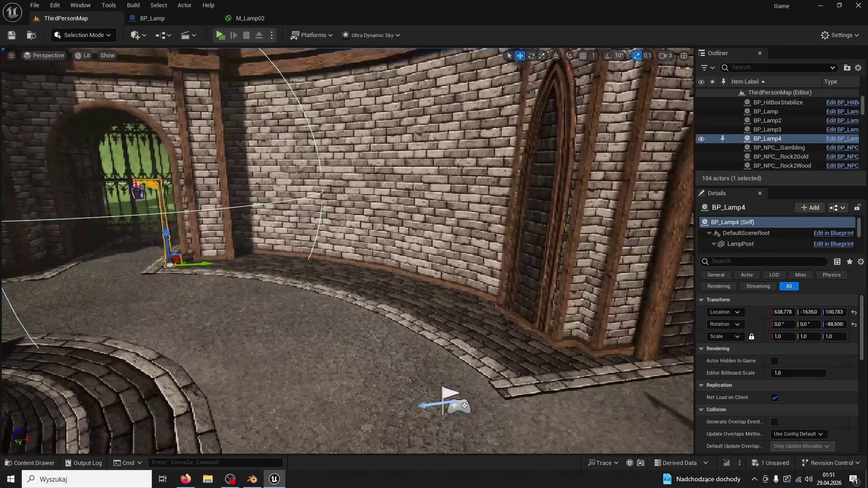
key(alt+Tab)
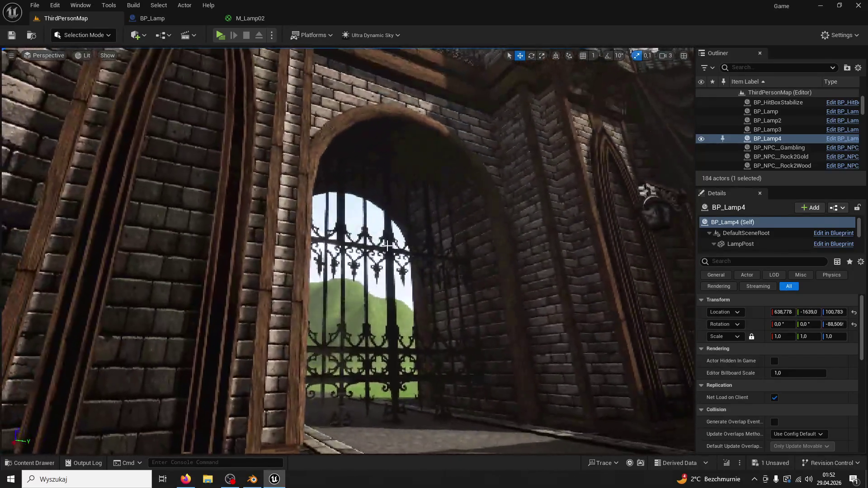
click(387, 248)
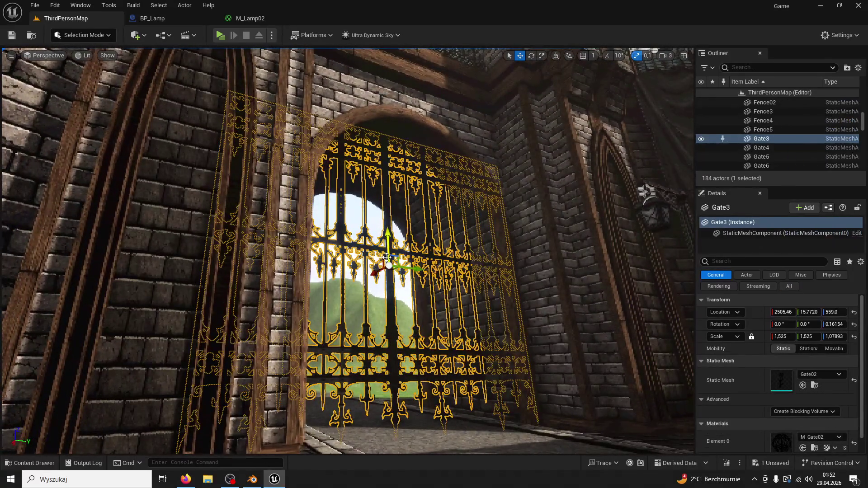
Drag Gate3 straight up to a Z of about 1208, clearing the archway.
drag(387, 212, 387, 50)
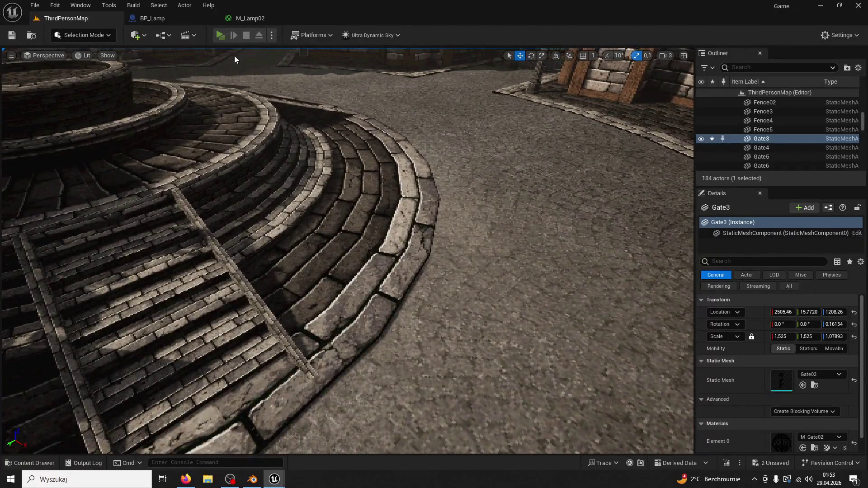
Play the level and jump the character onto the upper courtyard and fountain rim.
click(220, 34)
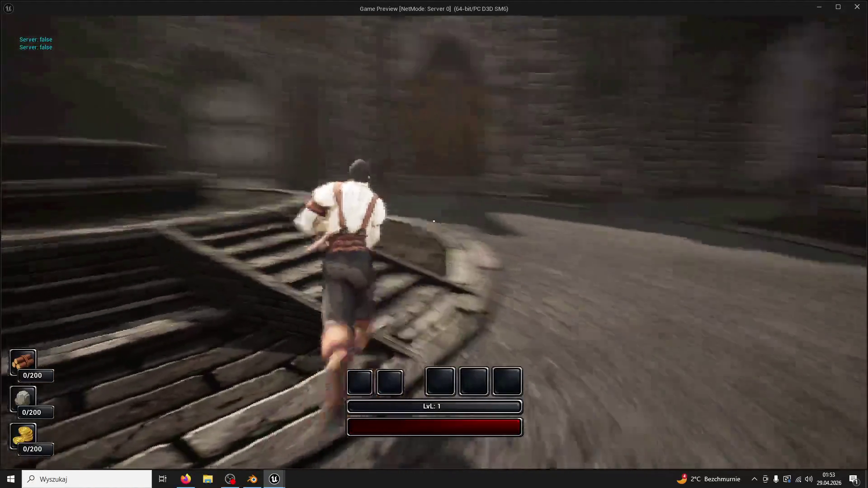
key(space)
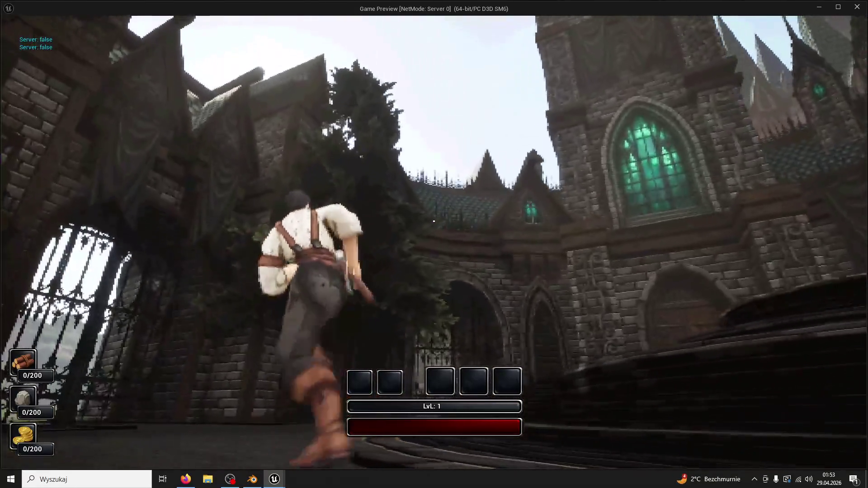
key(space)
key(space)
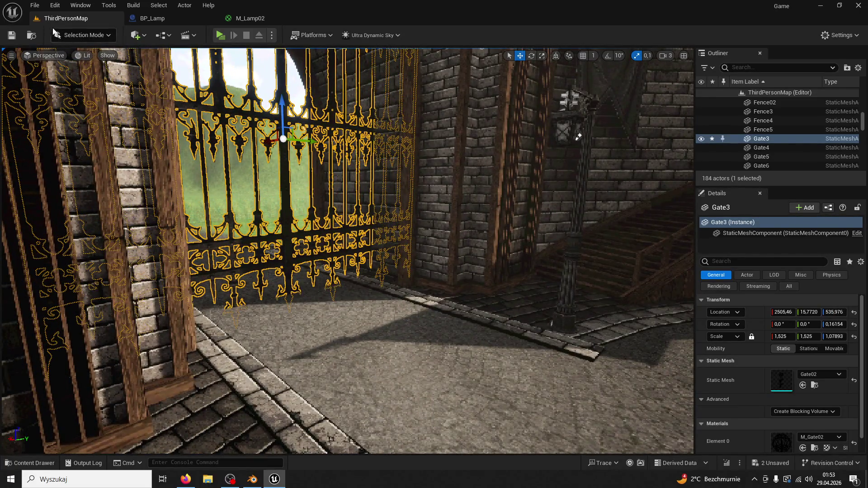
Play again and run the character over the stairs, street, arches and circular platform.
click(220, 36)
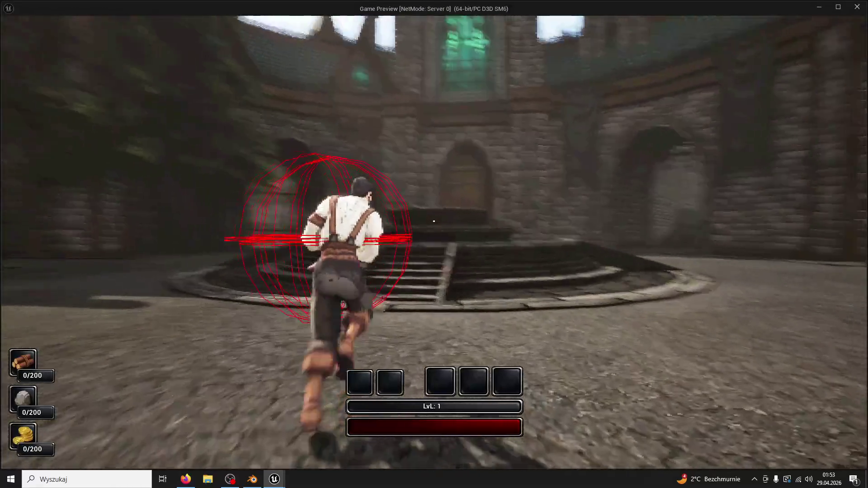
key(w)
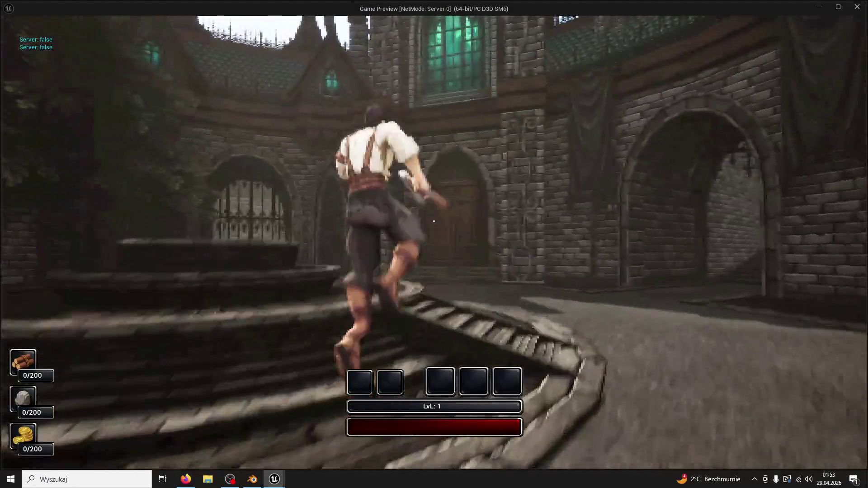
key(w)
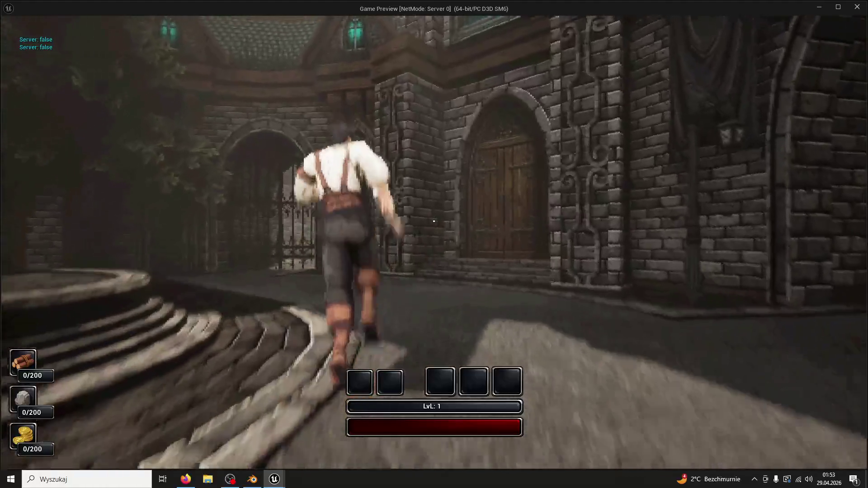
key(w)
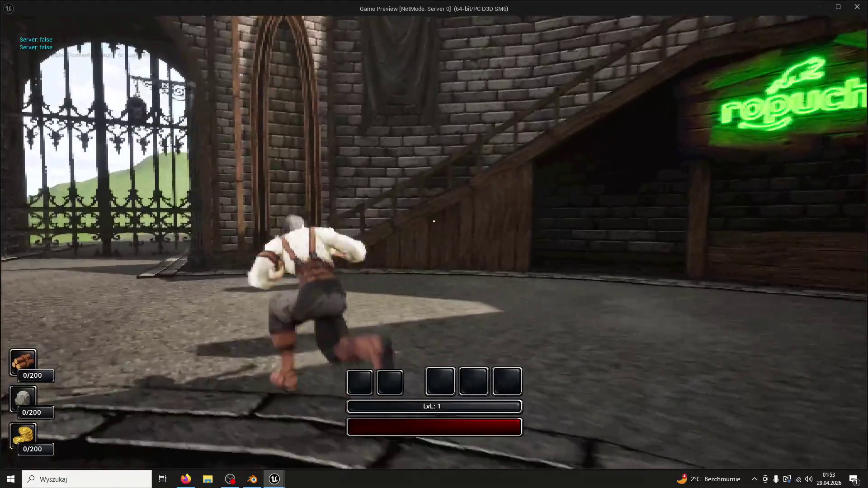
key(w)
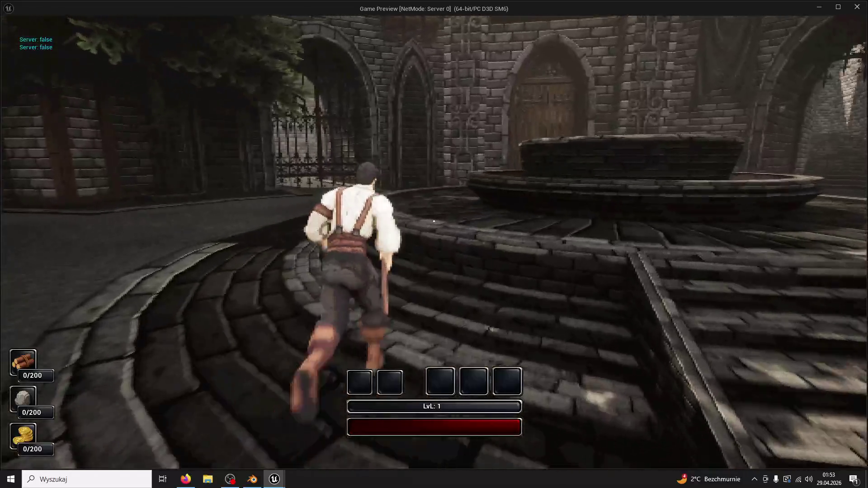
key(w)
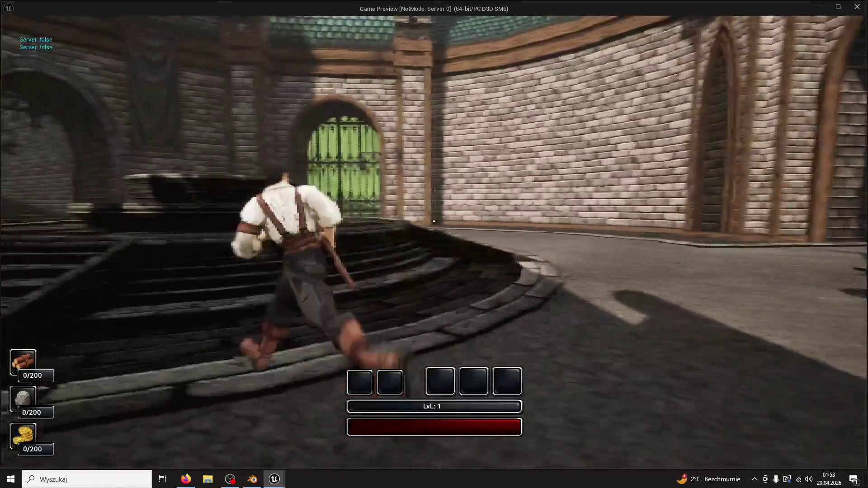
key(w)
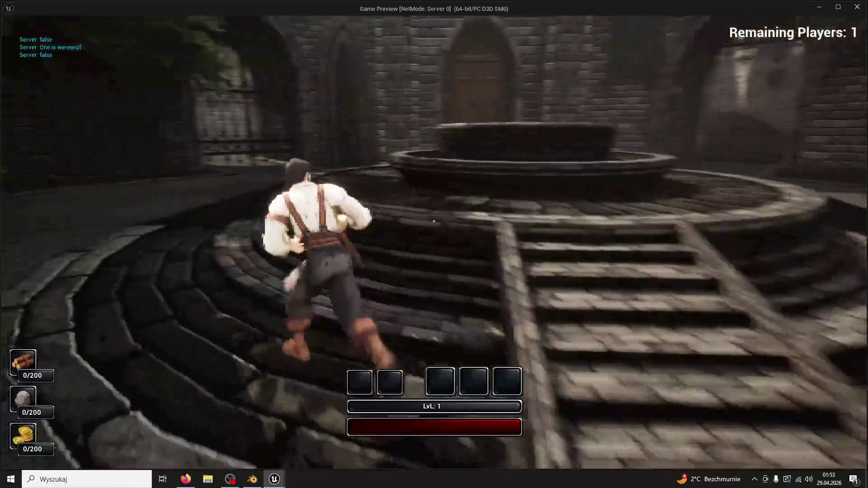
key(w)
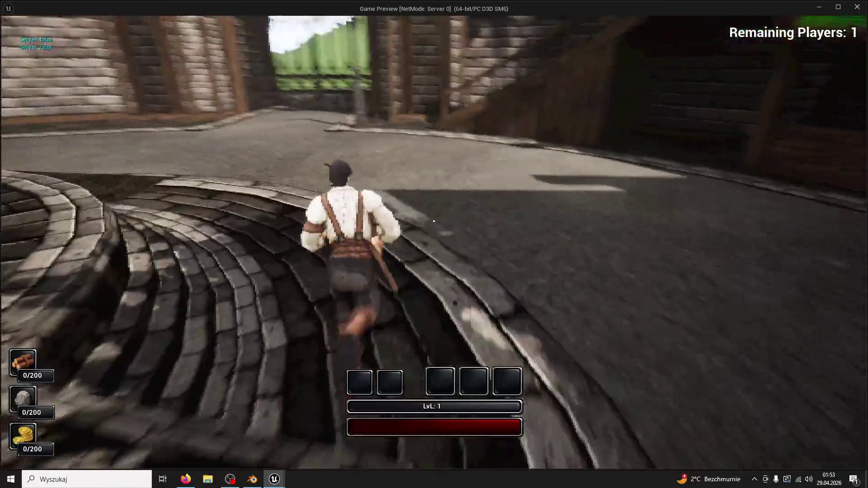
Open the in-game console, then run and jump into the iron gate to test collision before exiting.
key(grave)
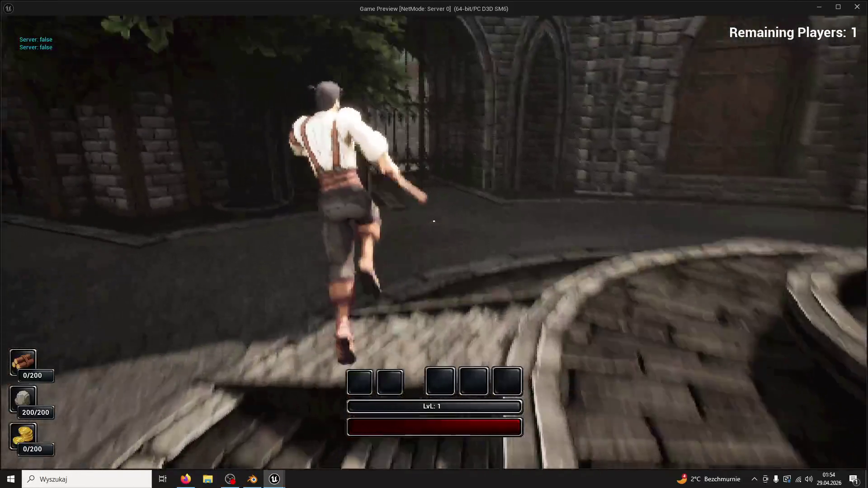
key(w)
key(w)
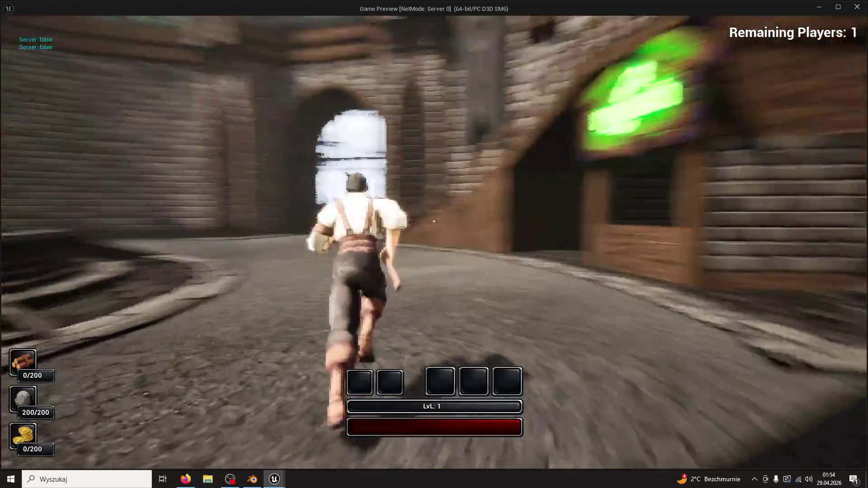
key(space)
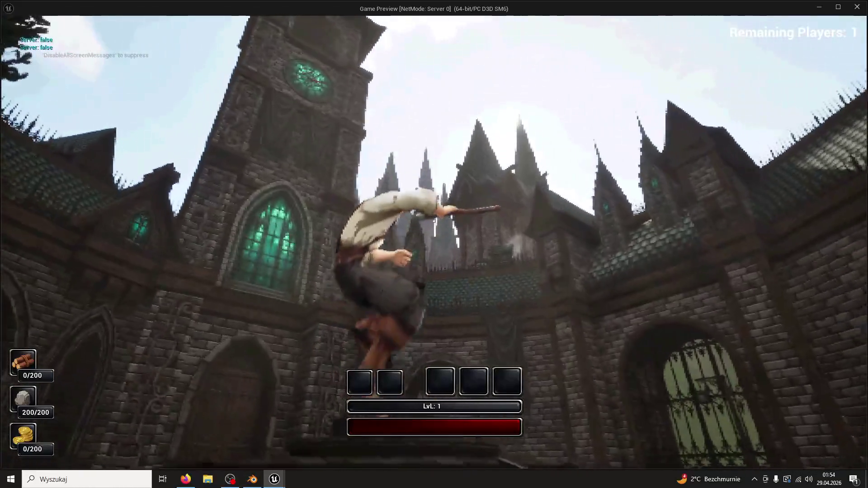
key(w)
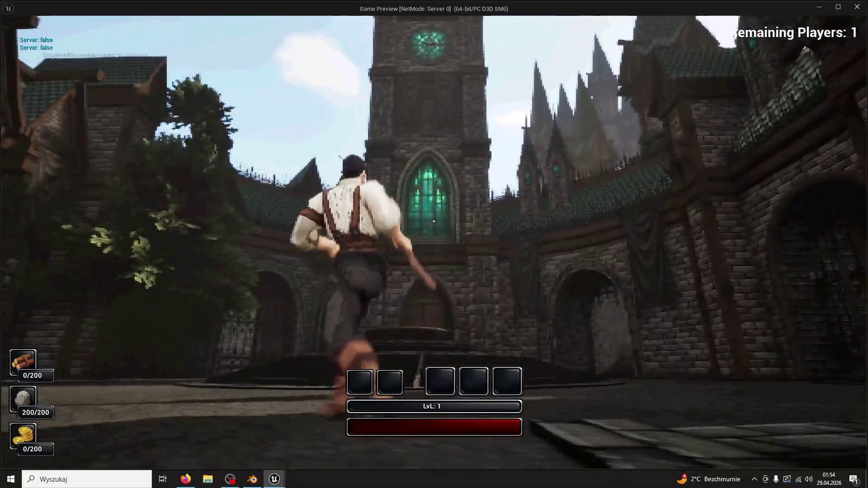
key(w)
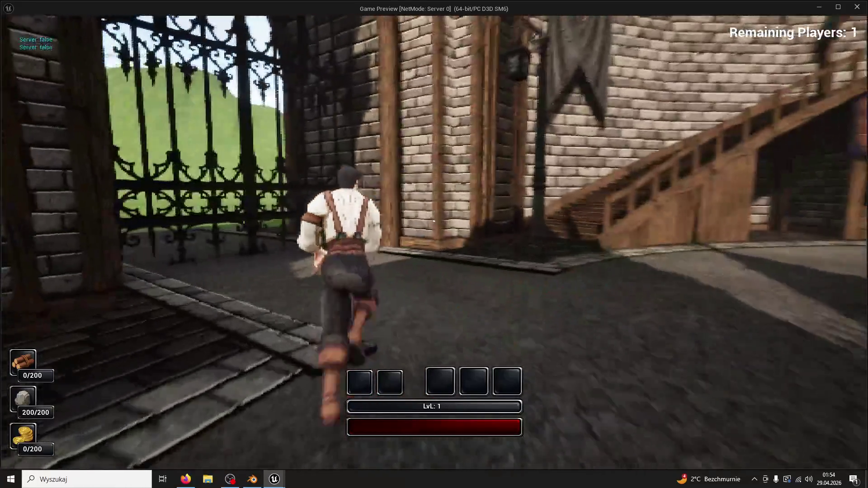
key(w)
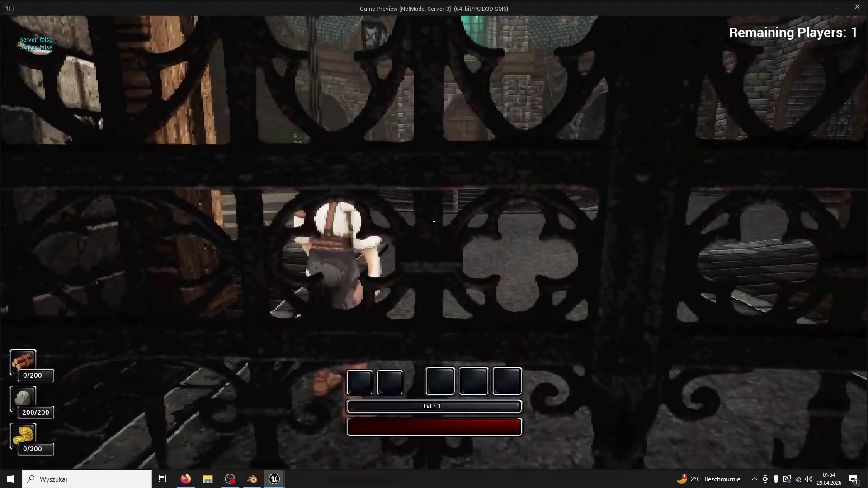
key(w)
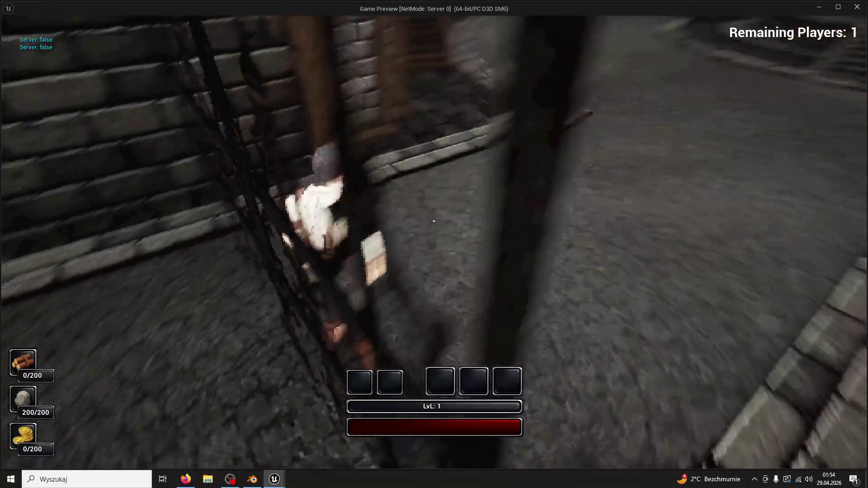
key(Escape)
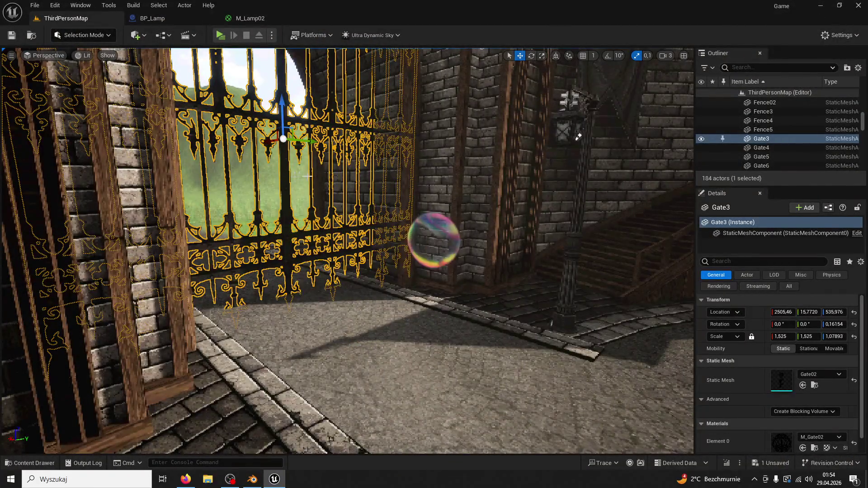
Locate the Gate02 mesh asset in the Content Browser and open it.
right_click(747, 142)
click(741, 159)
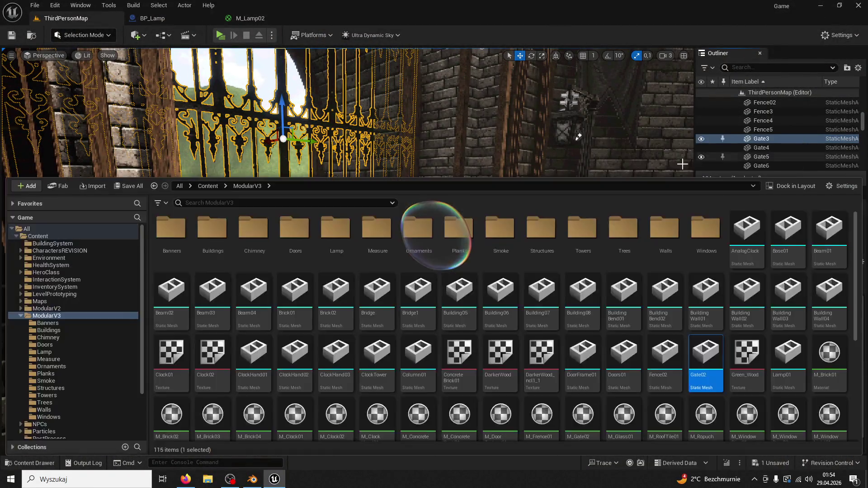
double_click(709, 346)
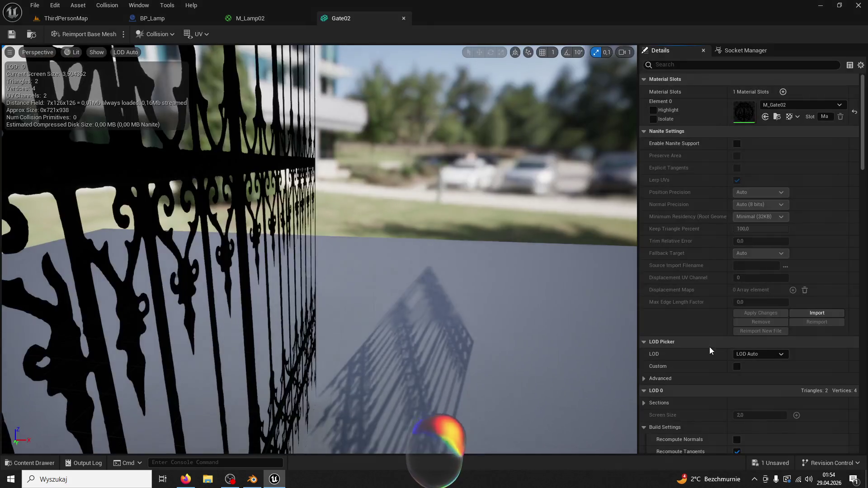
Filter Details by 'collision' and set Collision Enabled to Query Only (No Physics Collision).
click(745, 65)
text(canme)
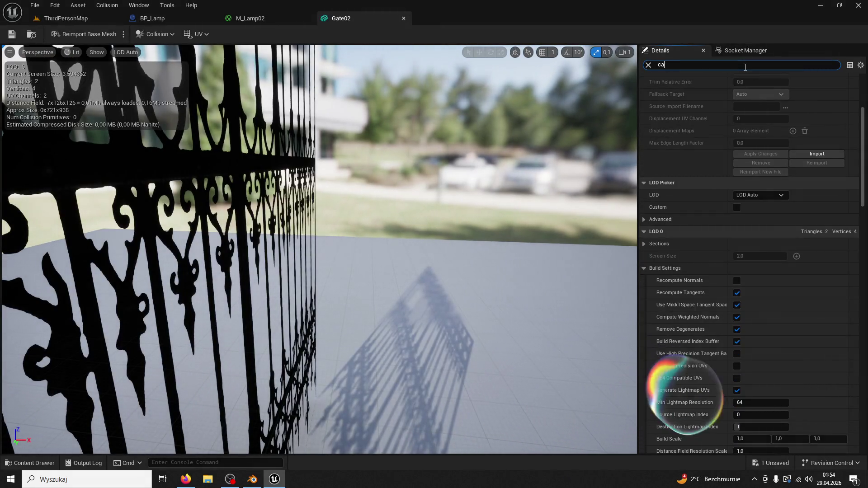
key(BackSpace)
key(BackSpace)
key(BackSpace)
text(an)
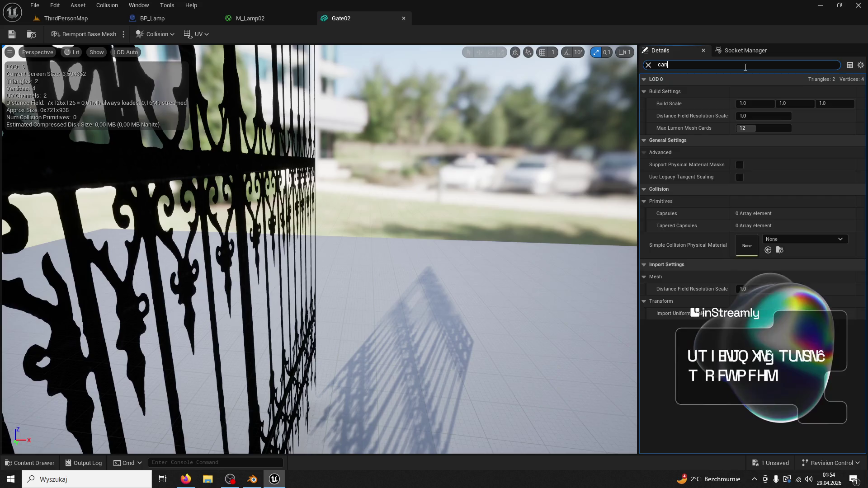
key(BackSpace)
key(BackSpace)
text(ollision)
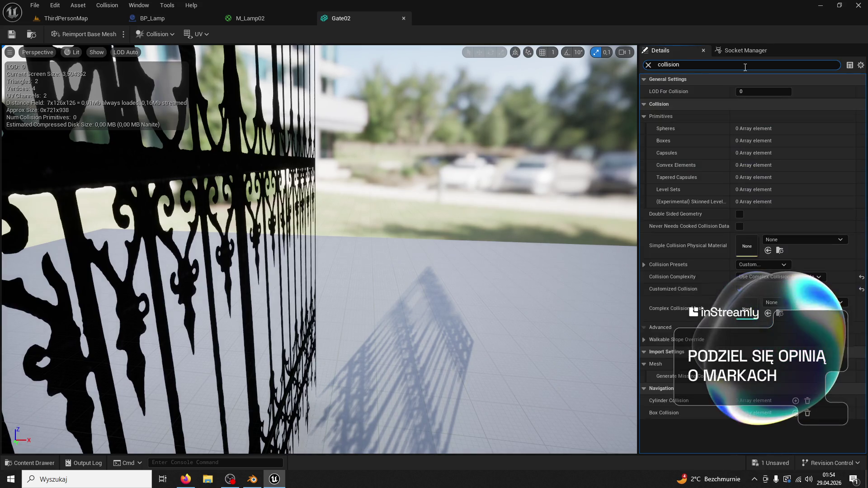
click(643, 265)
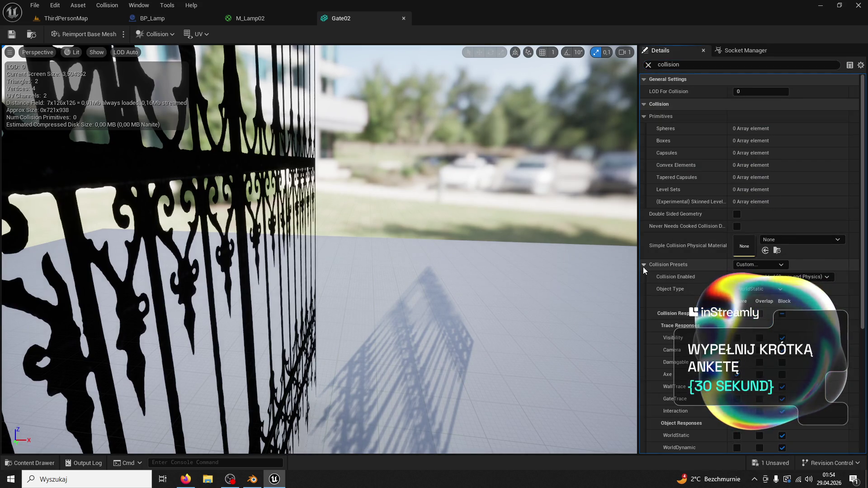
scroll(787, 330, down, 2)
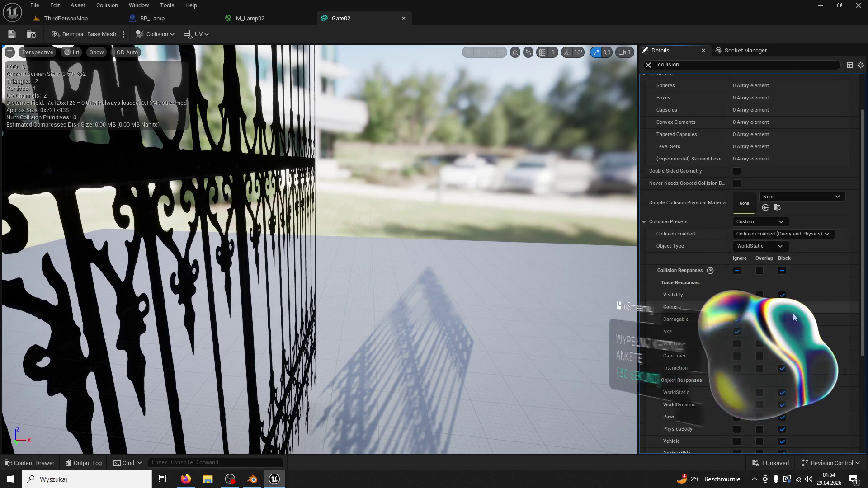
scroll(783, 310, down, 2)
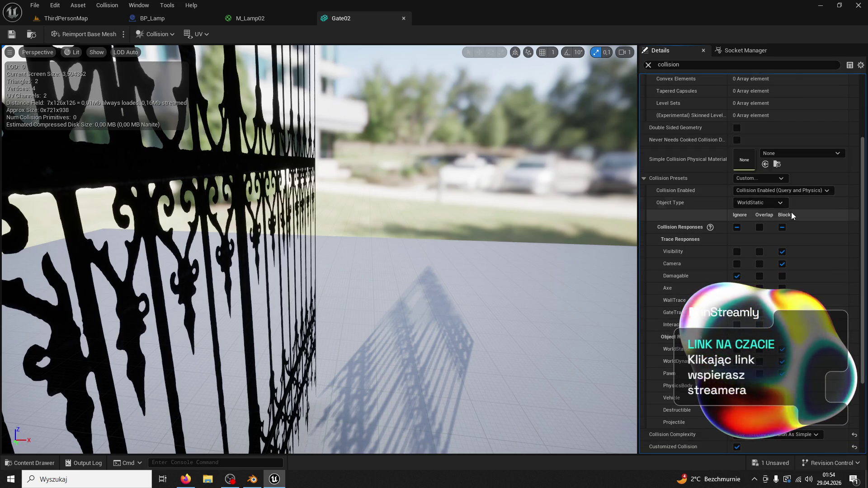
click(773, 190)
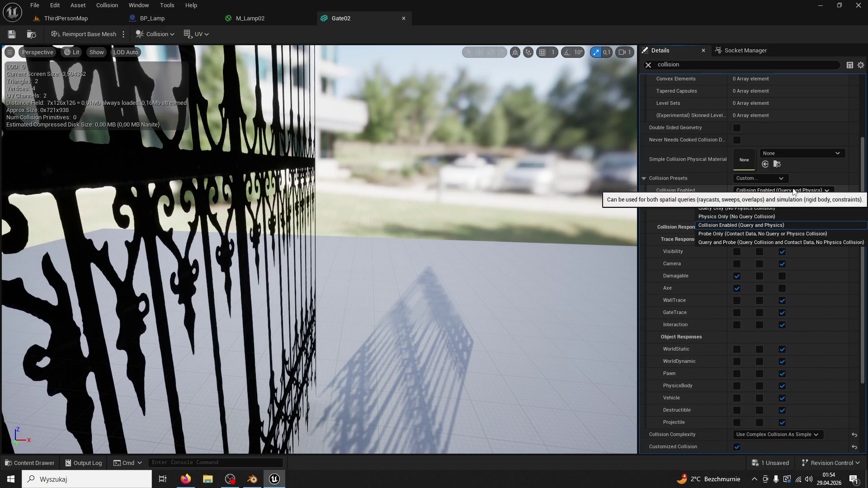
click(738, 209)
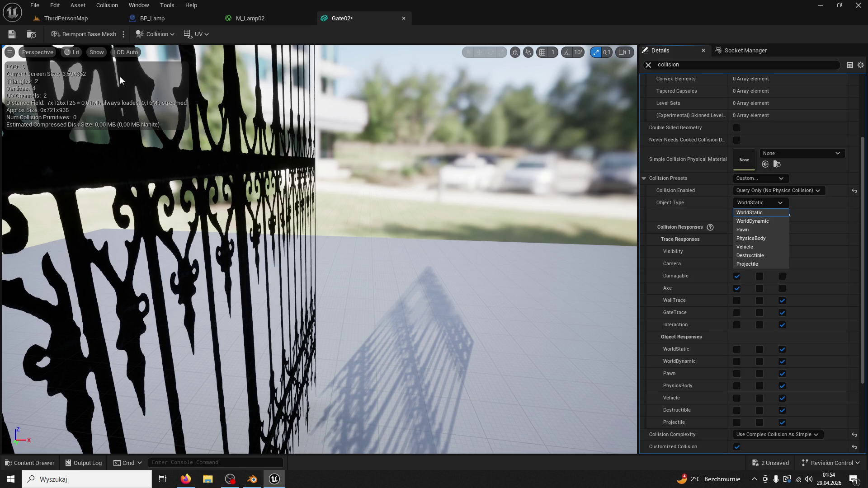
Save Gate02, return to the town square level and start a play test.
click(13, 36)
click(68, 19)
click(219, 36)
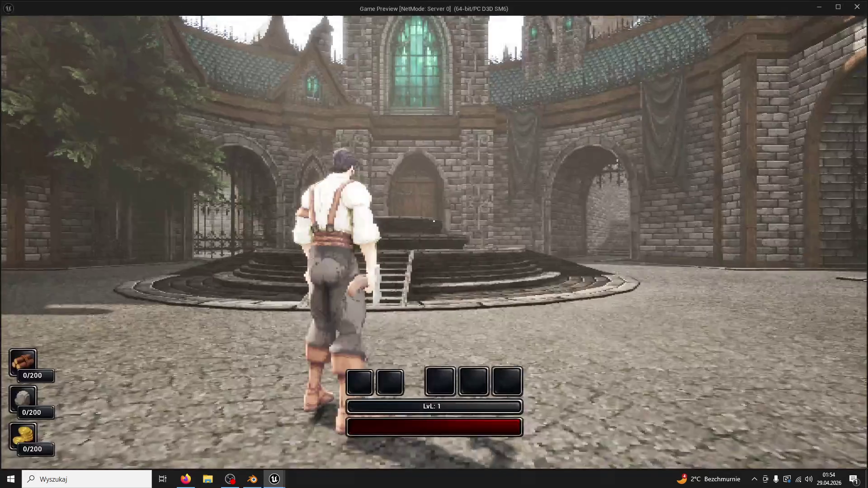
Walk the character into the iron gate, then stop the play test.
key(w)
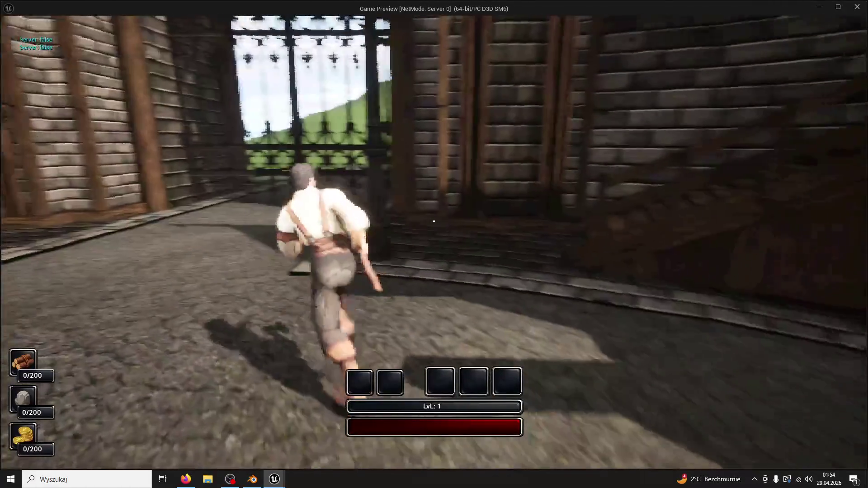
key(w)
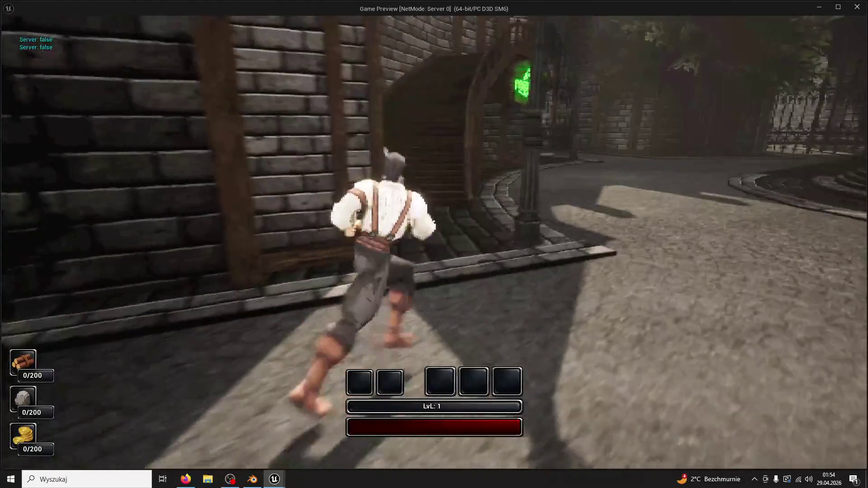
key(Escape)
Add a sphere collision to Gate02, delete it, and keep WorldStatic as the object type.
click(359, 18)
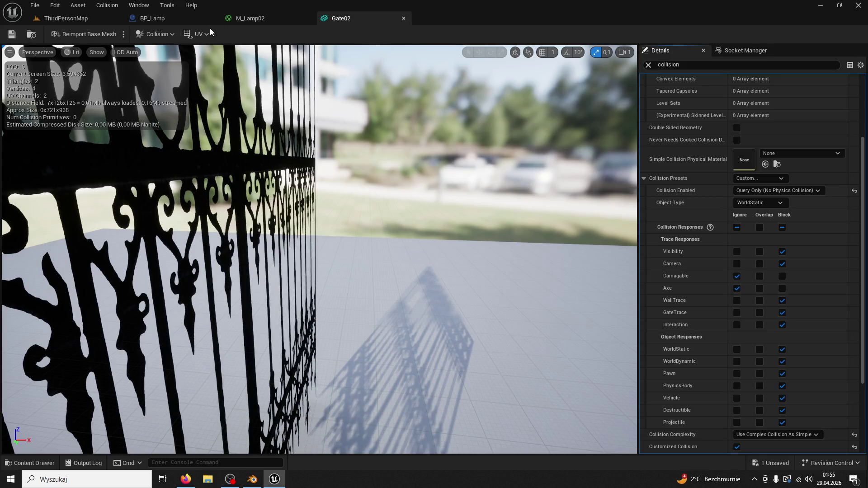
click(174, 35)
click(186, 69)
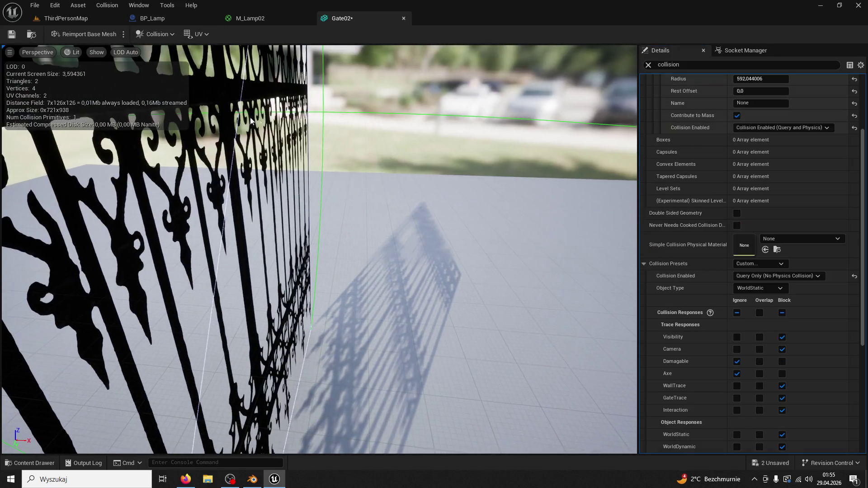
key(Delete)
drag(350, 112, 328, 296)
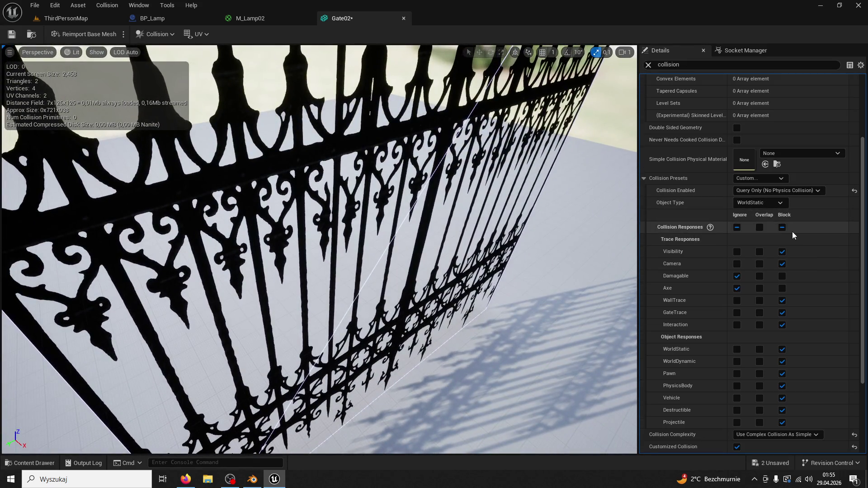
click(768, 200)
click(767, 200)
drag(406, 204, 317, 203)
Add a simplified box collision to Gate02 and go back to the town square level.
click(155, 34)
click(206, 89)
mouse_move(395, 240)
mouse_down()
mouse_move(325, 344)
mouse_move(407, 234)
mouse_move(500, 140)
mouse_up()
scroll(325, 344, up, 2)
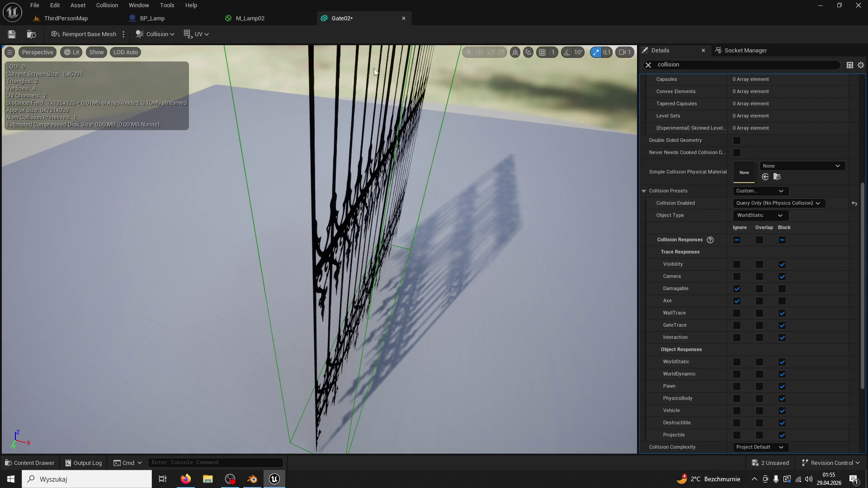
click(48, 23)
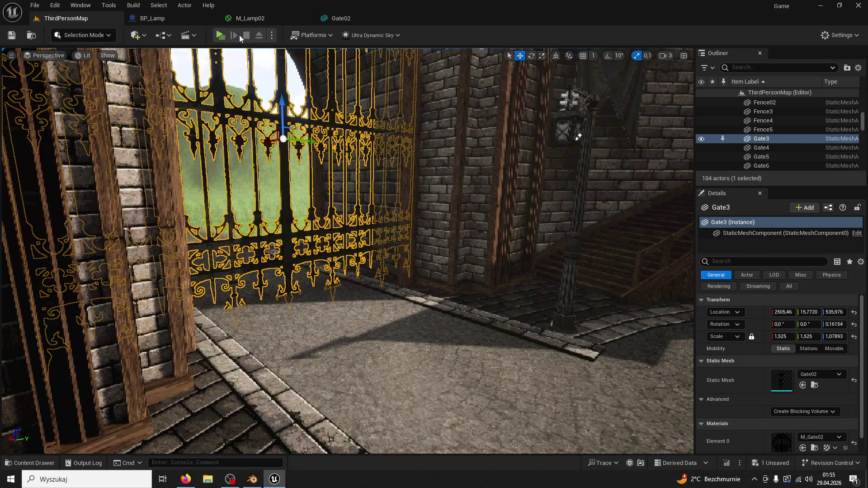
Play-test by running the character through the courtyard toward the stone wall, swinging an attack.
click(224, 34)
key(w)
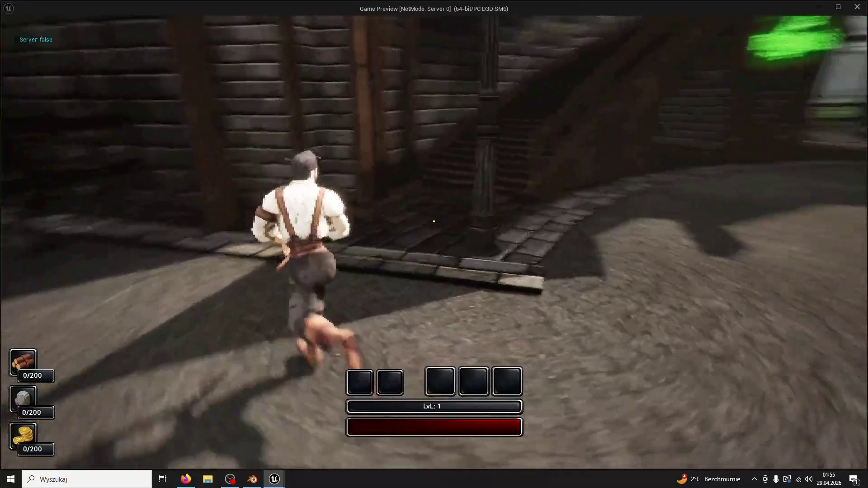
click(434, 221)
key(w)
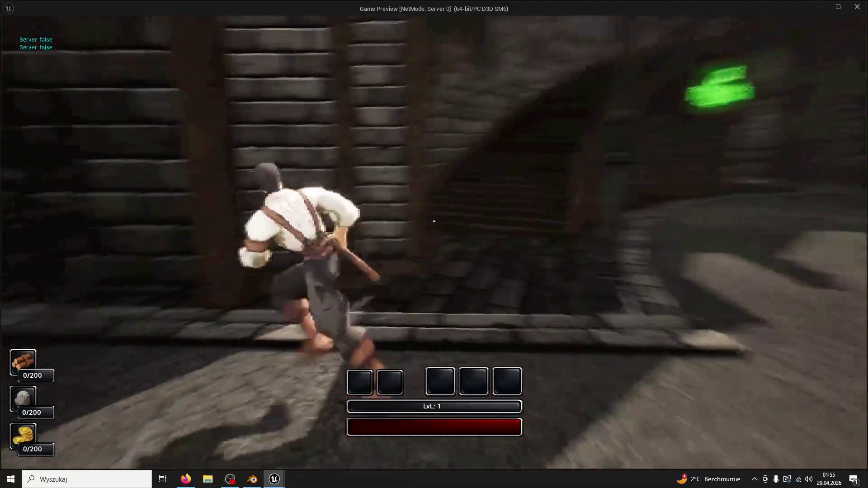
key(Escape)
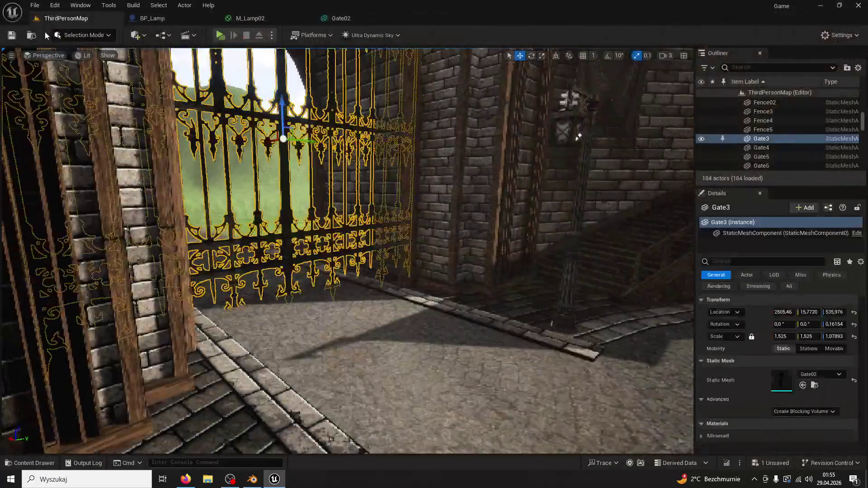
Select Gate02's collision box, set scale snapping to 0.03125, then close the Gate02 and M_Lamp02 editors.
click(284, 21)
click(335, 23)
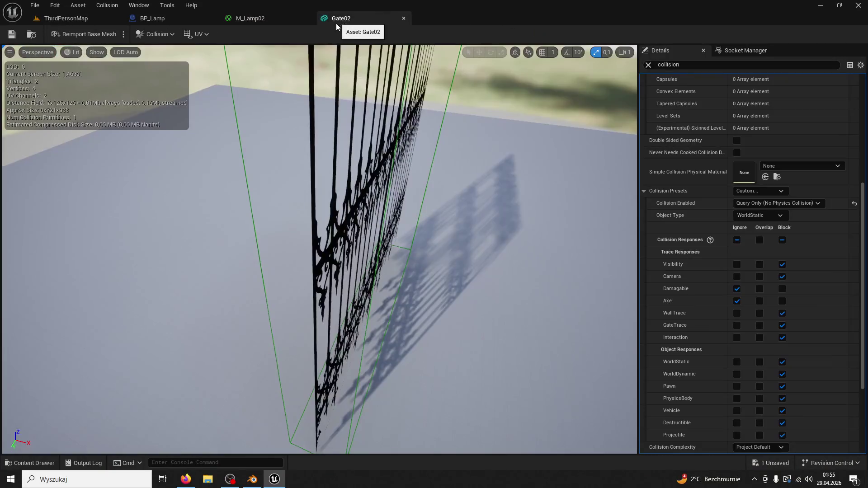
click(414, 240)
drag(414, 240, 557, 158)
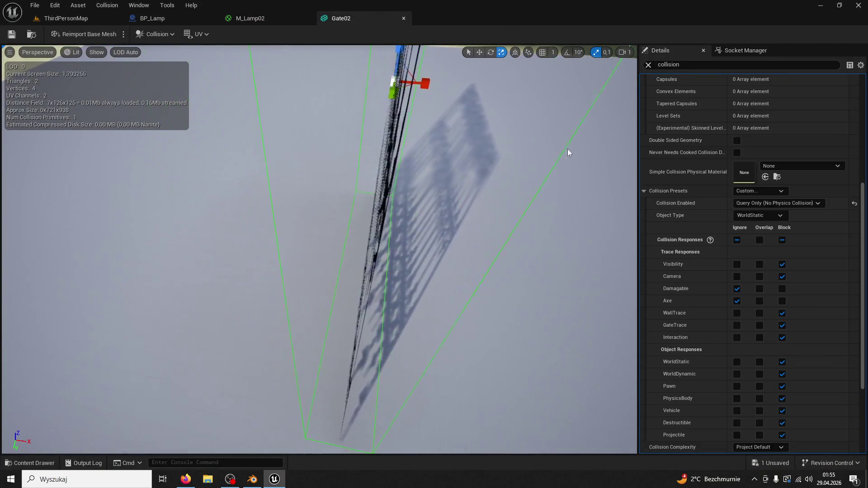
click(606, 52)
click(612, 144)
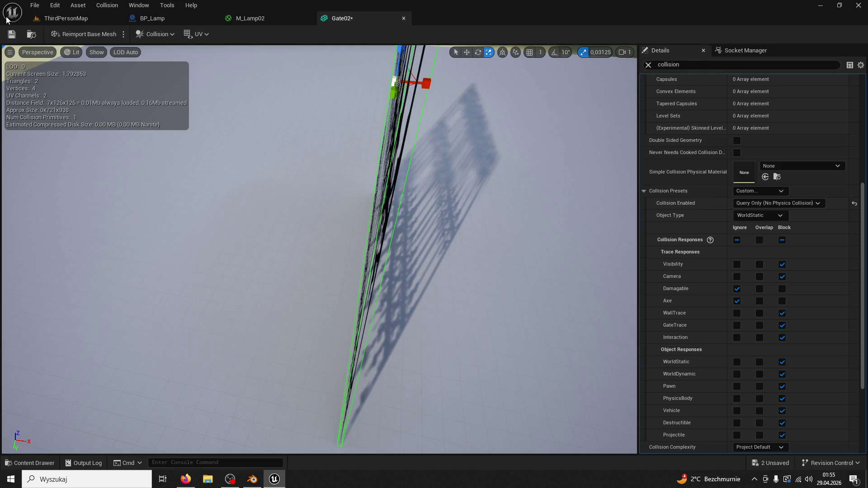
click(403, 18)
click(307, 19)
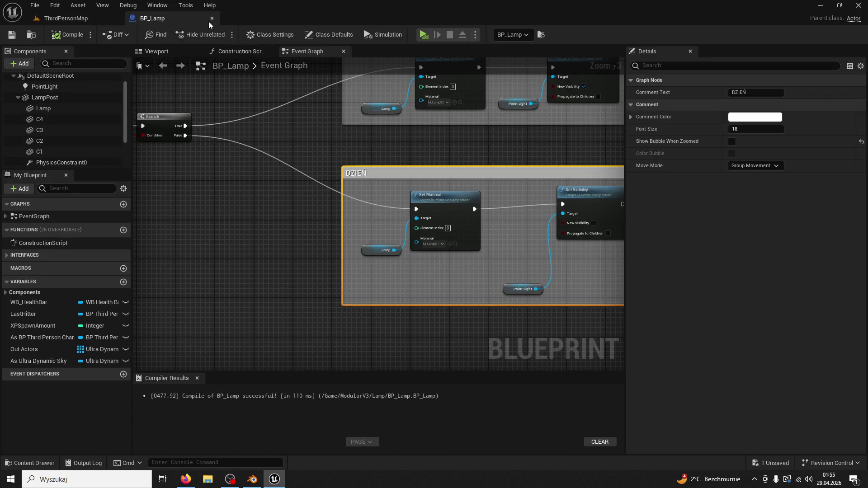
Close the BP_Lamp editor, start play with Alt+P, and jump the character over the fountain basins.
click(211, 19)
key(alt+p)
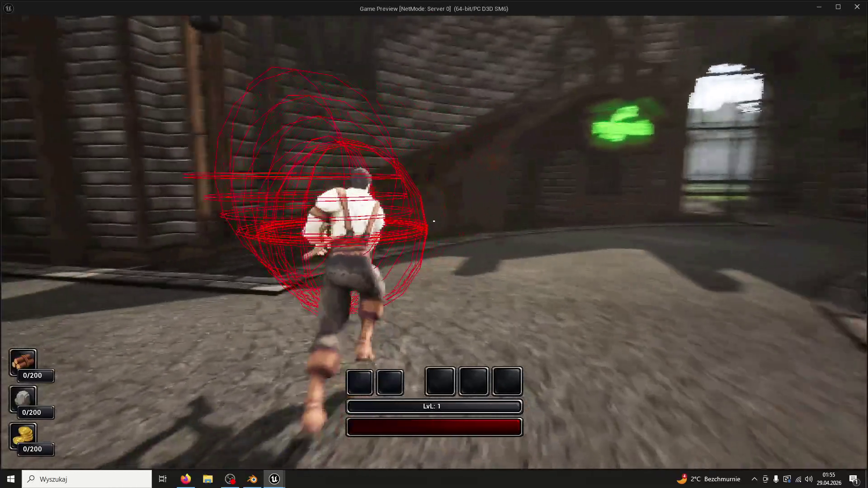
key(w)
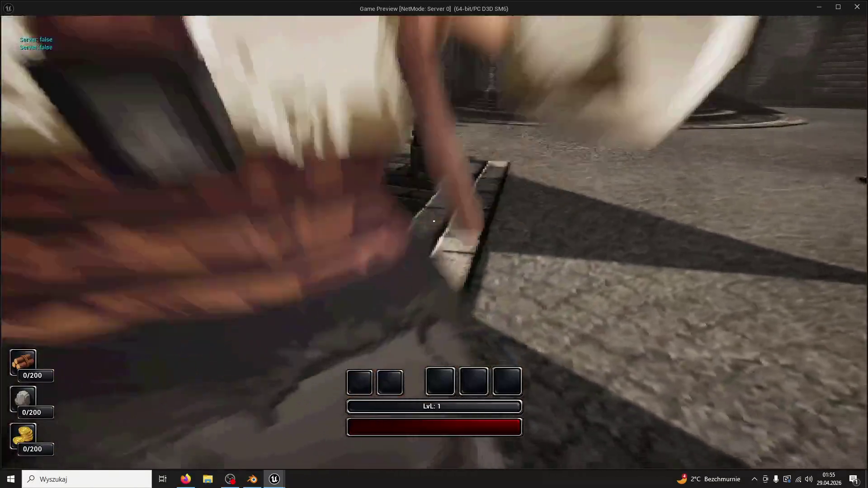
key(w)
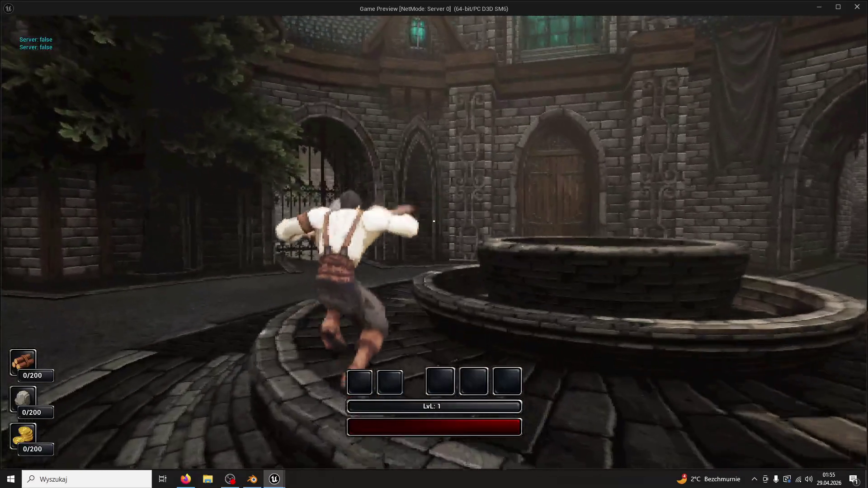
key(space)
key(space)
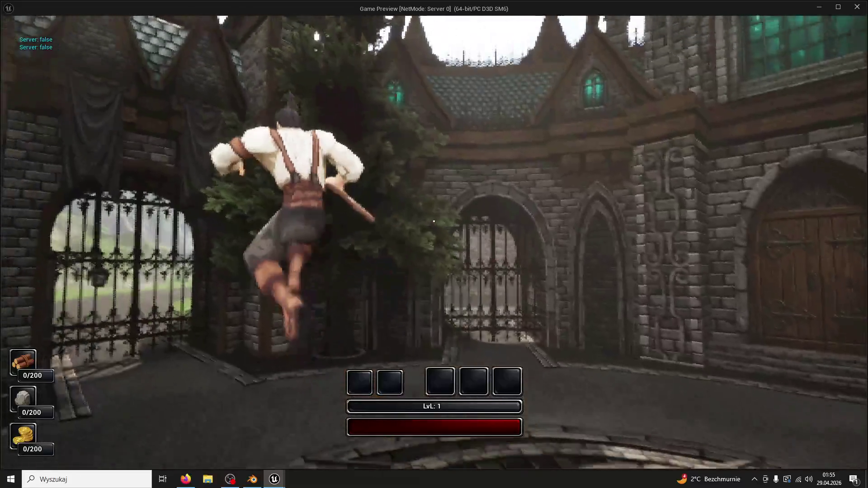
key(w)
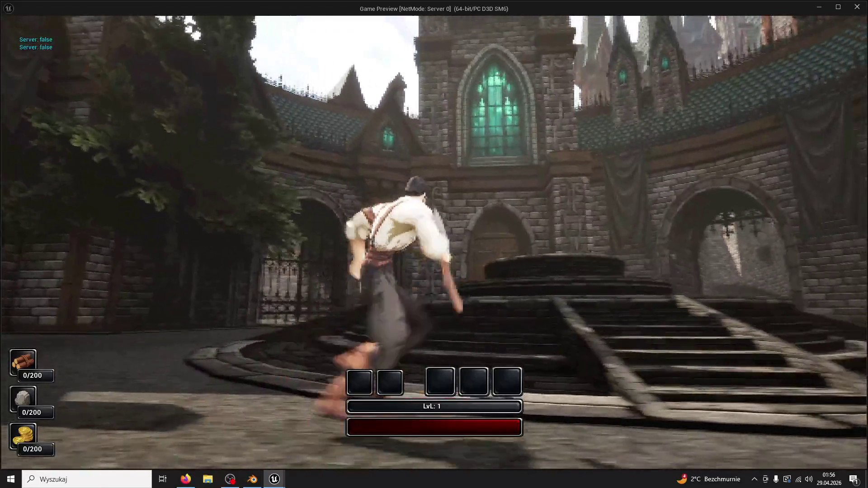
key(space)
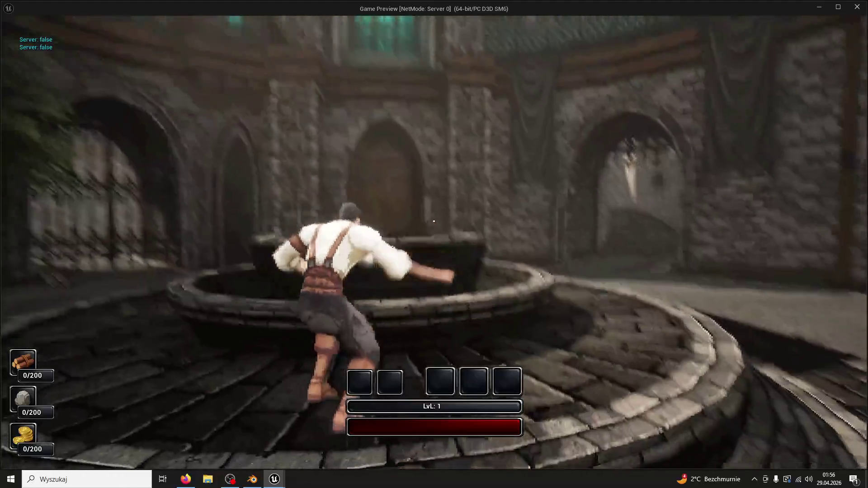
key(space)
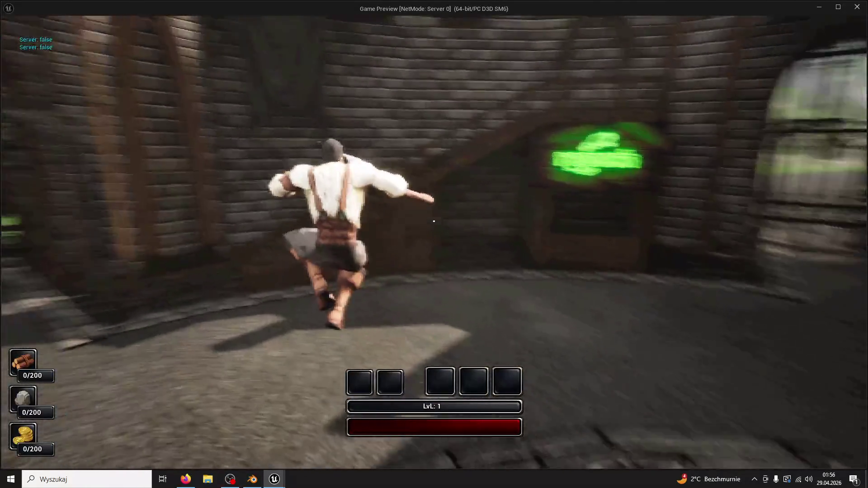
Run up the wooden staircase, leap the railing, and return to the plaza facing the church.
key(w)
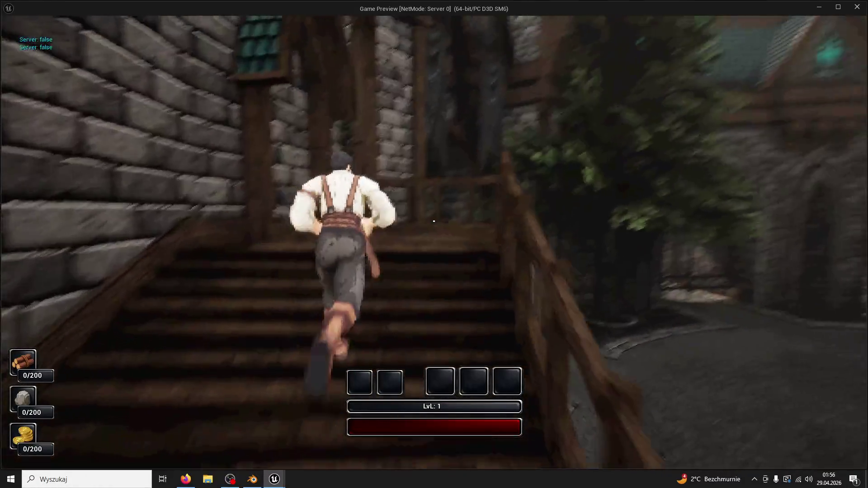
key(space)
key(w)
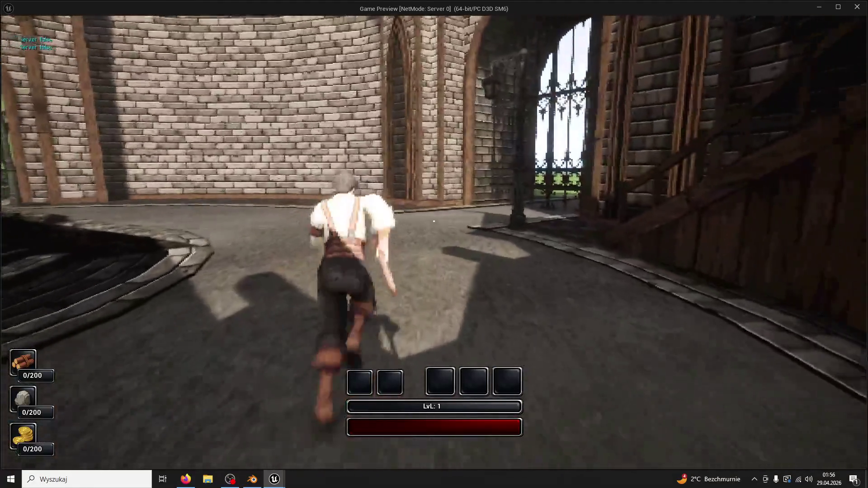
key(space)
key(space)
key(w)
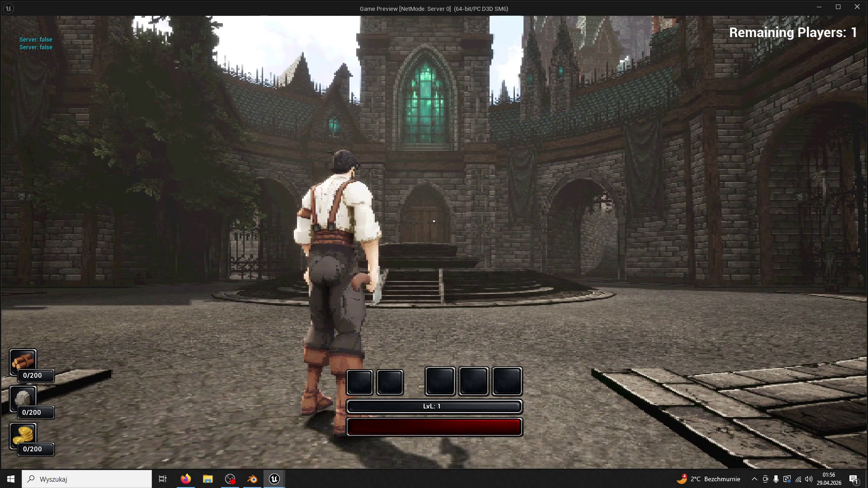
Enter a t.maxFPS frame-rate limit command in the in-game console.
key(grave)
key(grave)
key(grave)
key(grave)
text(t,amxFPS t.maxFPS)
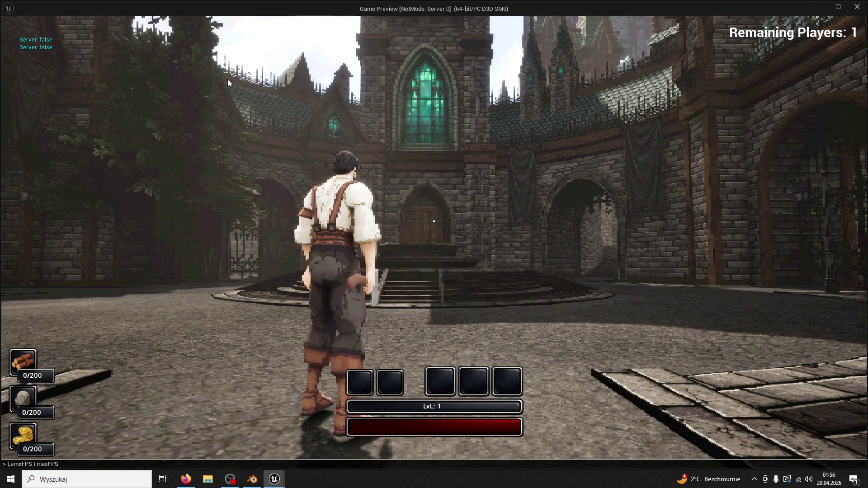
key(grave)
Run the character around the fountain and church steps to stop beside a lamppost.
key(w)
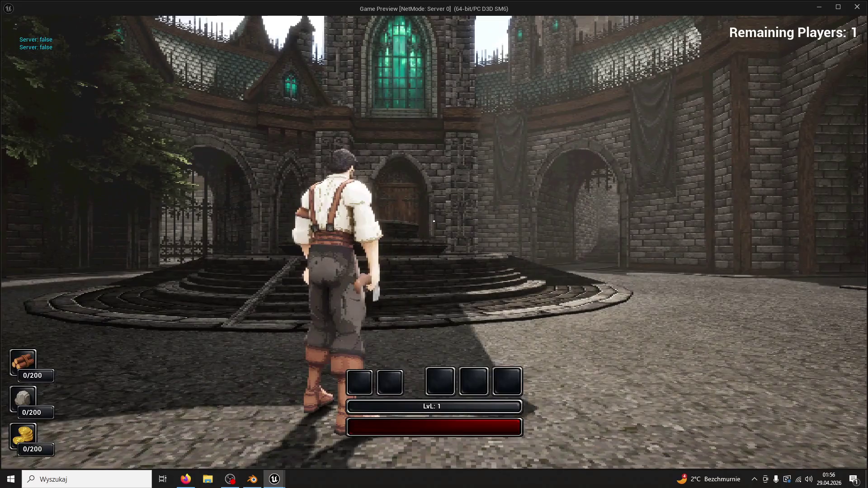
key(w)
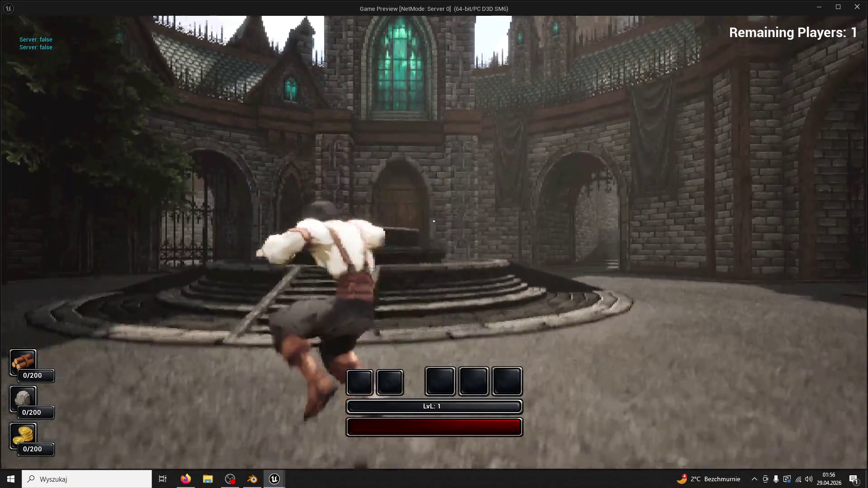
key(d)
key(a)
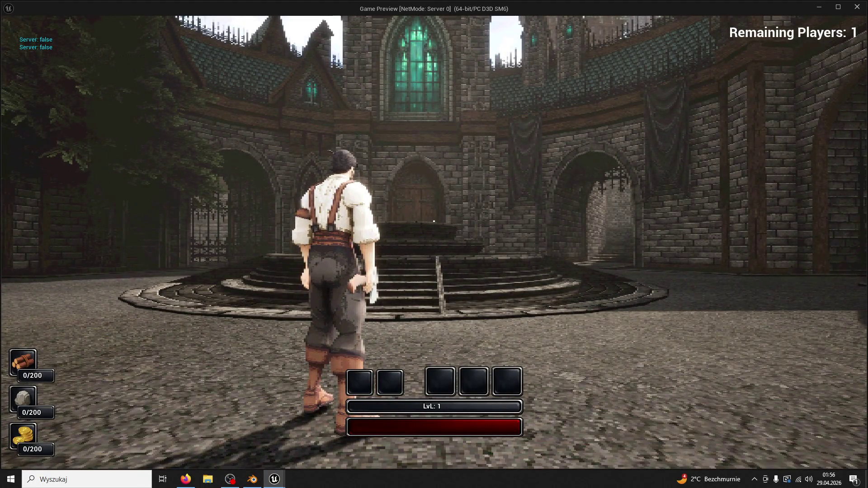
key(w)
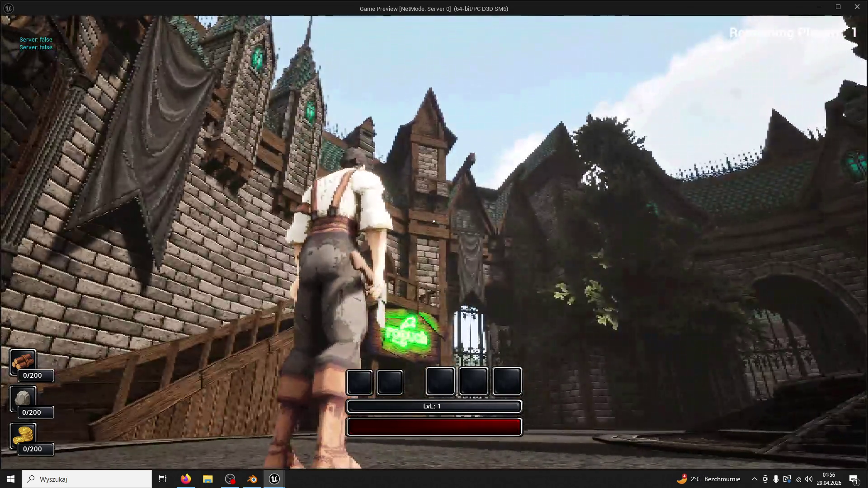
key(w)
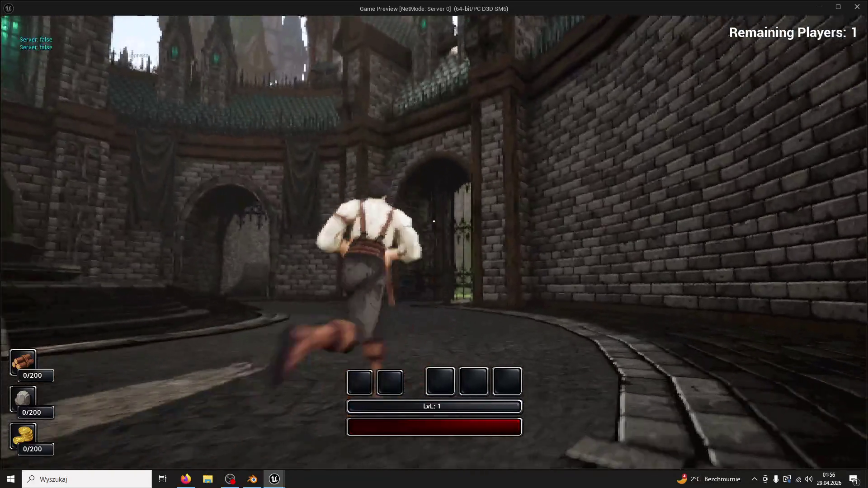
key(w)
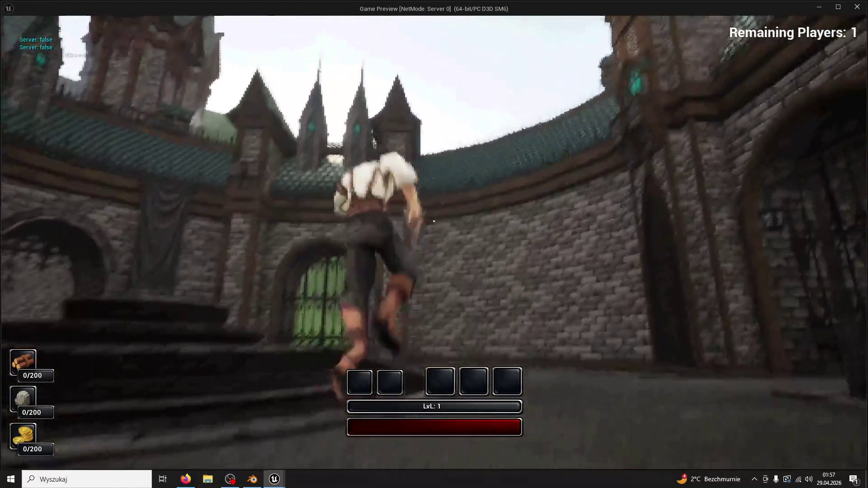
key(w)
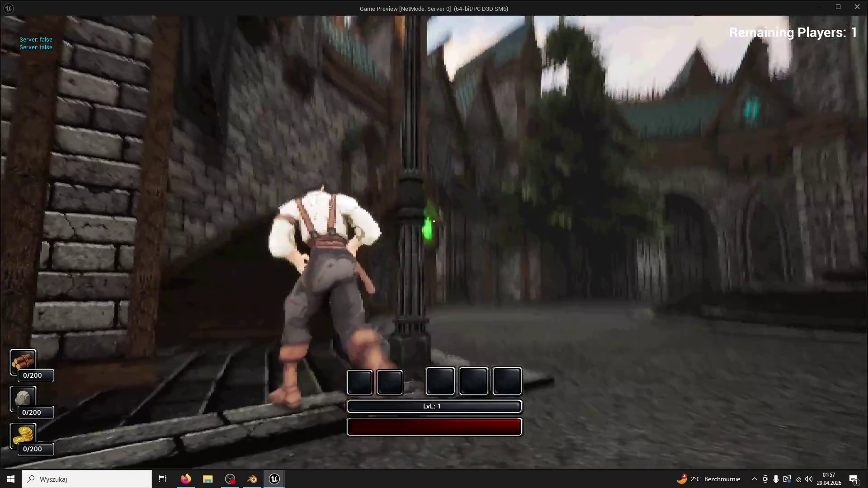
Run past the lamppost, through the archway, up the stone stairs and across the rooftop.
key(w)
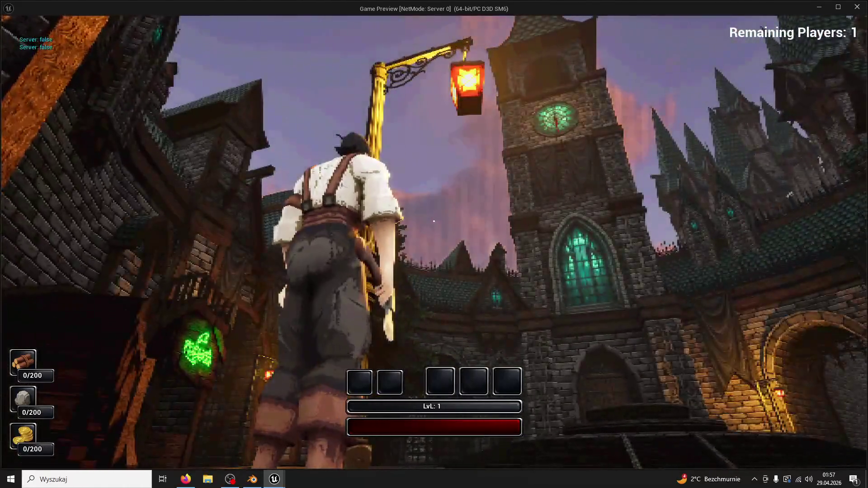
key(w)
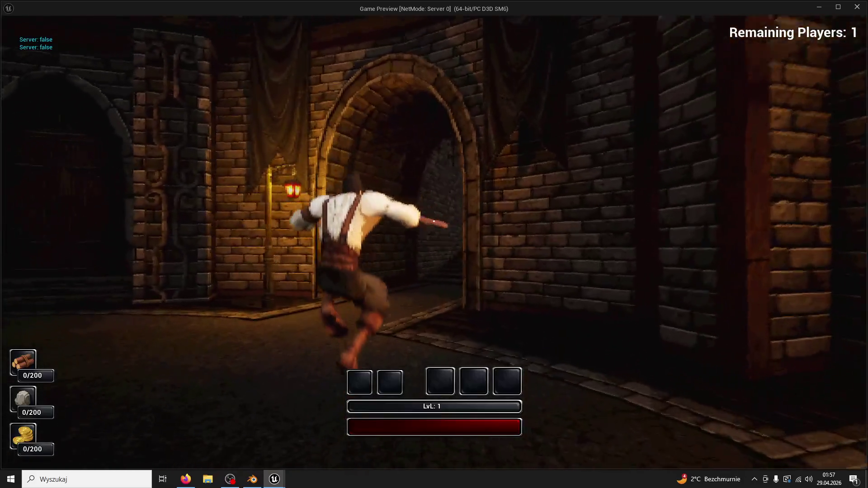
key(w)
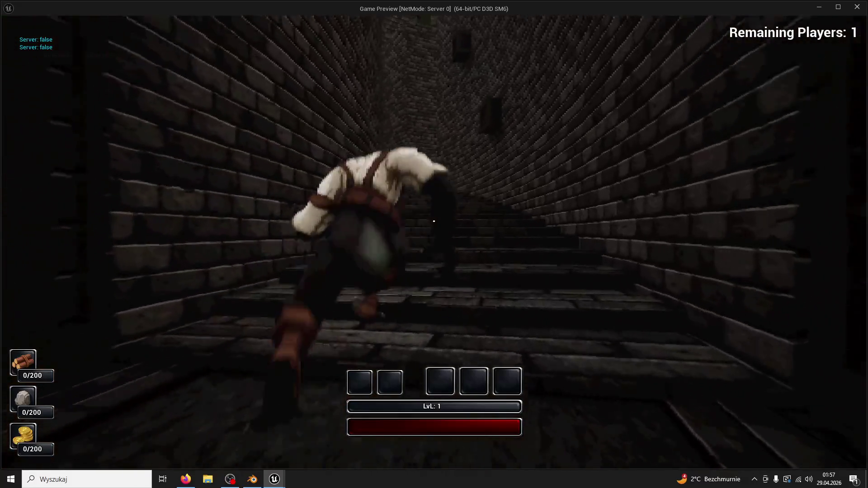
key(w)
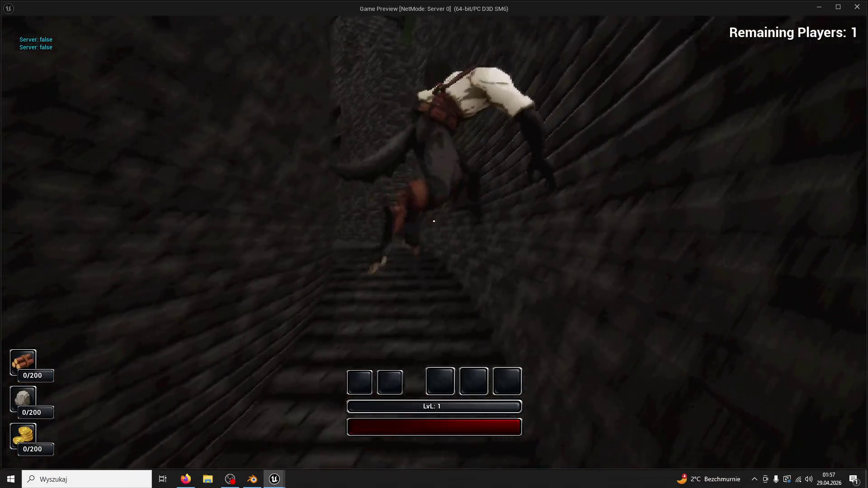
key(w)
key(w)
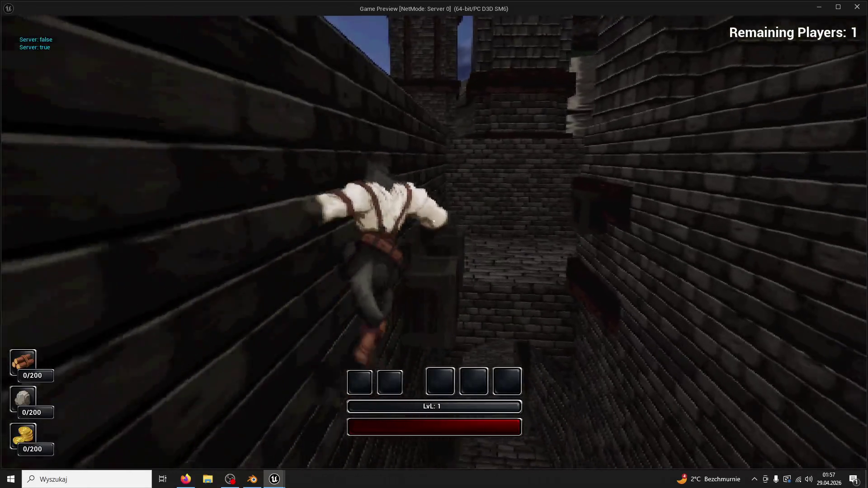
key(w)
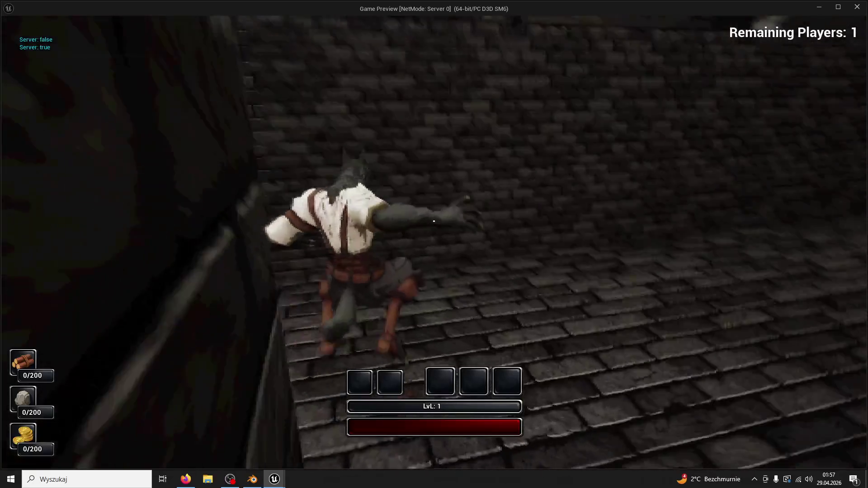
key(w)
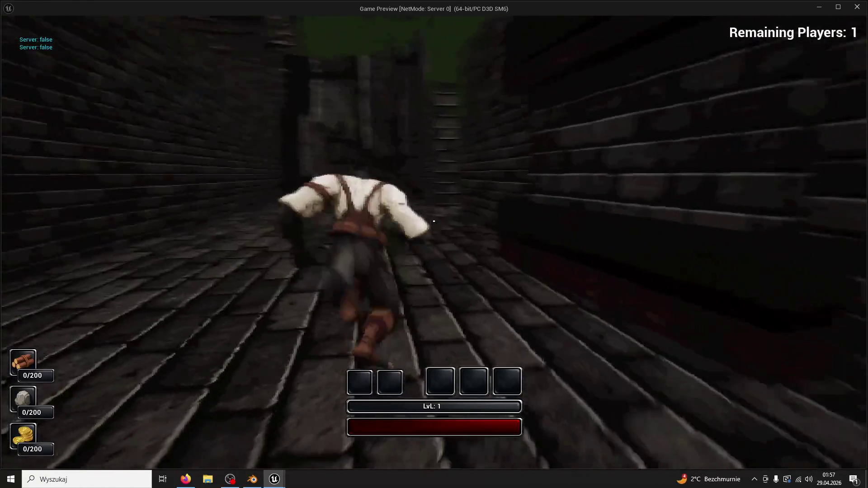
Preview the game in Lighting Only and Shader Complexity views, then return to Lit.
key(w)
key(F5)
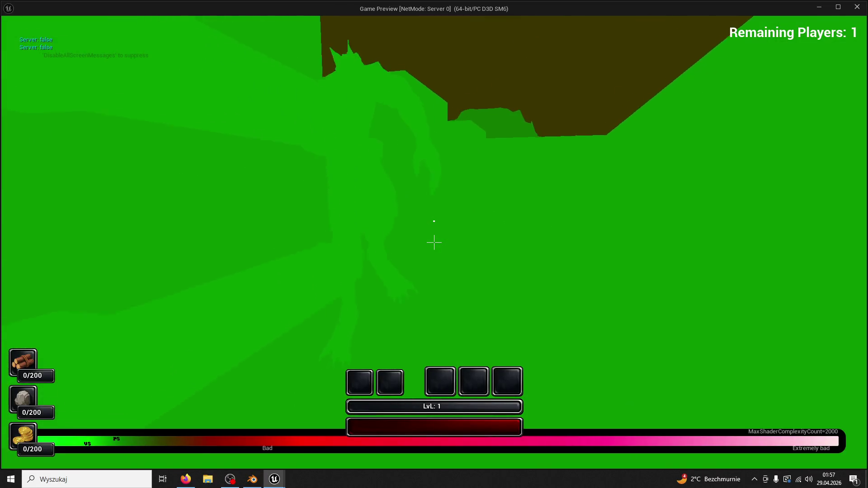
key(F3)
key(F5)
key(F3)
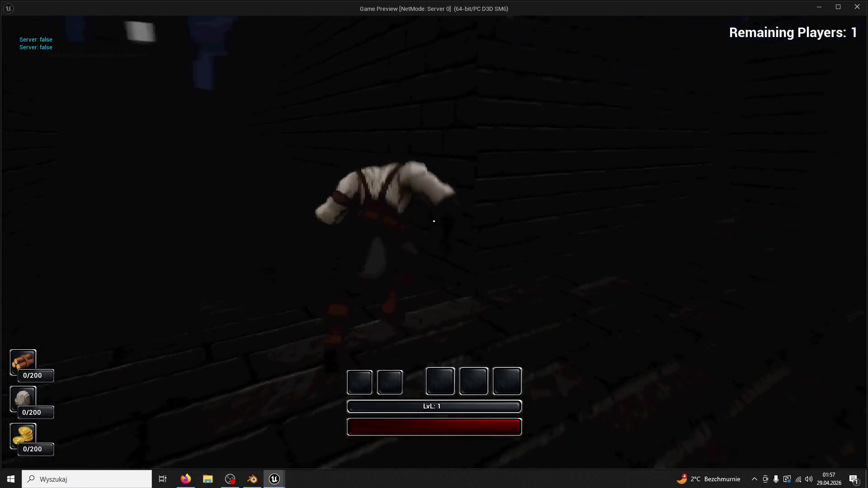
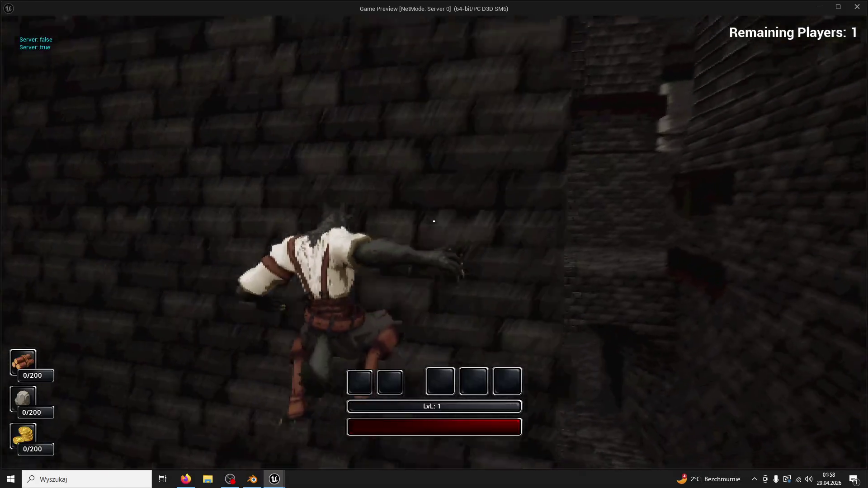
Restart the game preview and run the character past the fountain, up the stairs to a lamp post.
key(Escape)
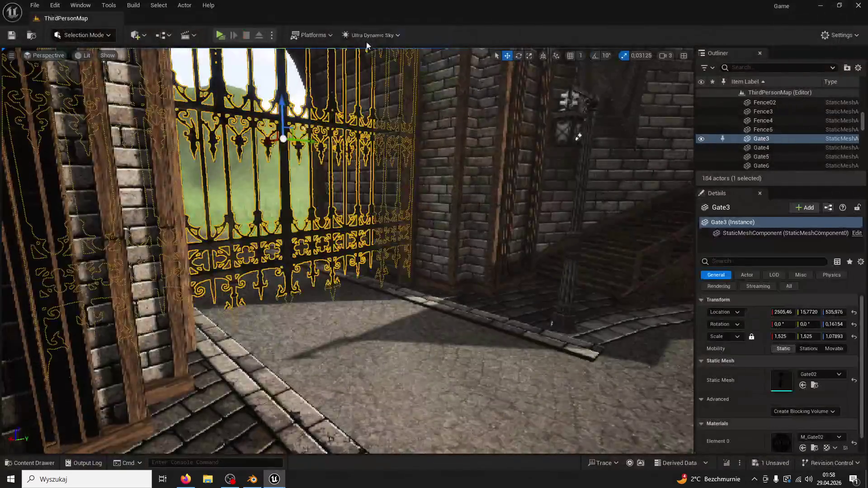
click(221, 36)
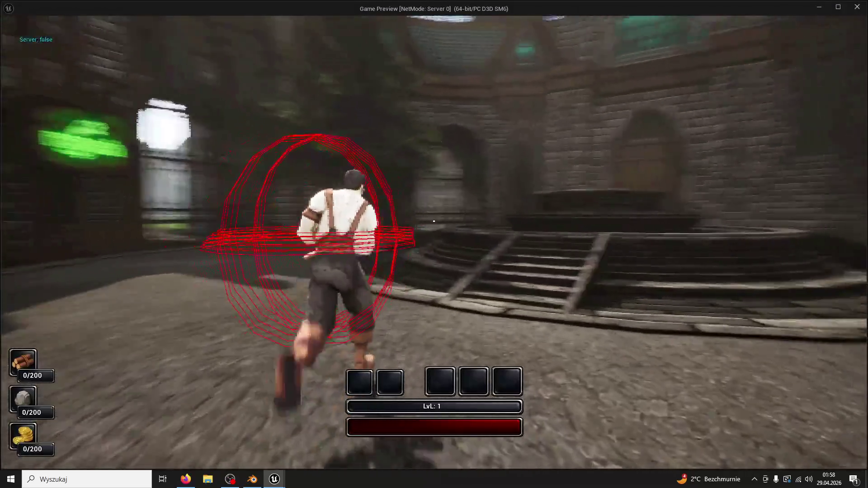
key(space)
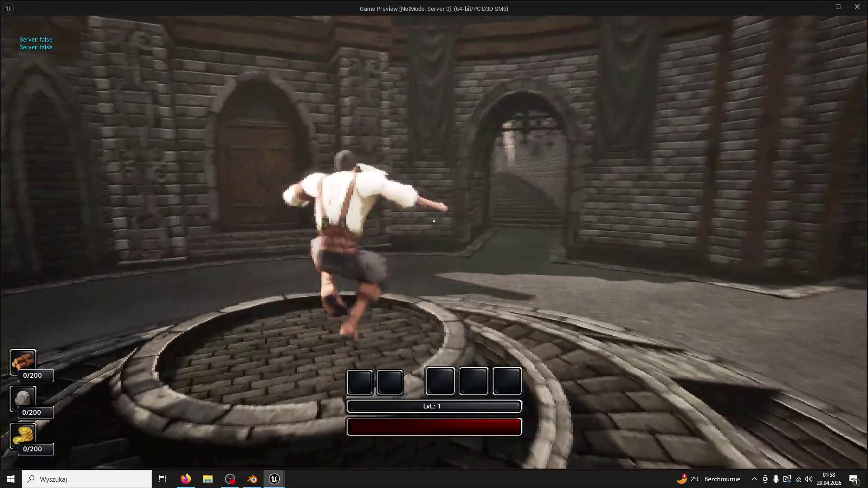
key(space)
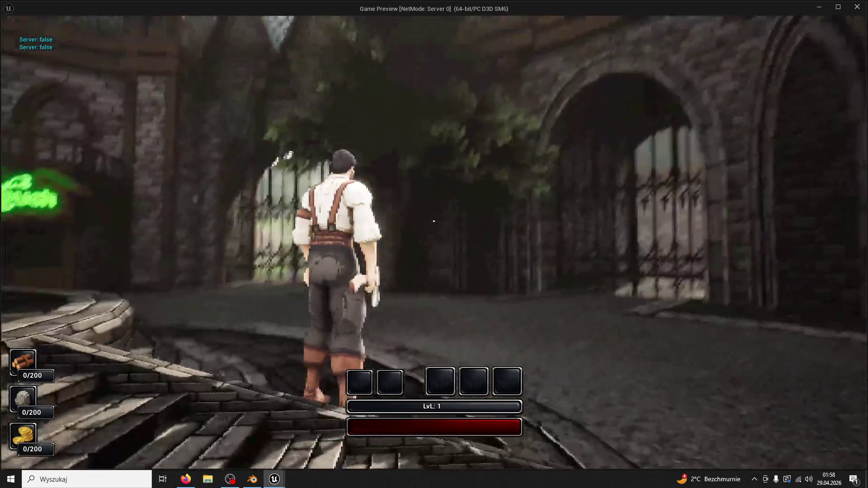
key(w)
key(space)
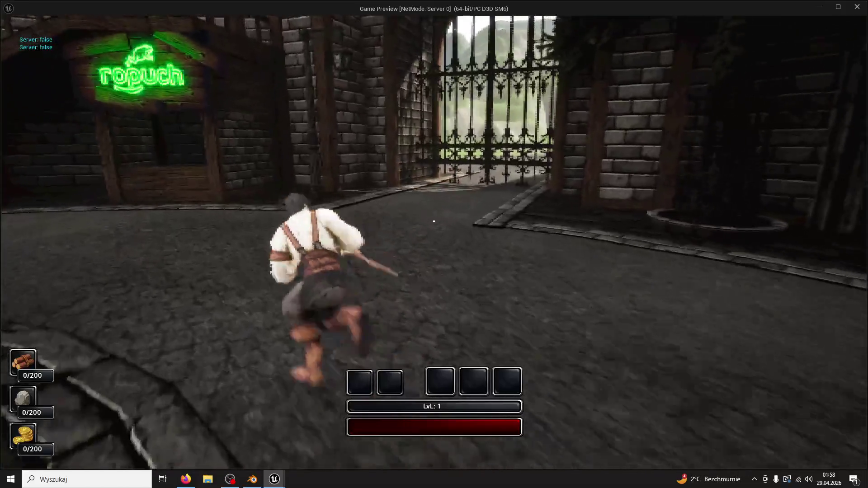
key(space)
key(w)
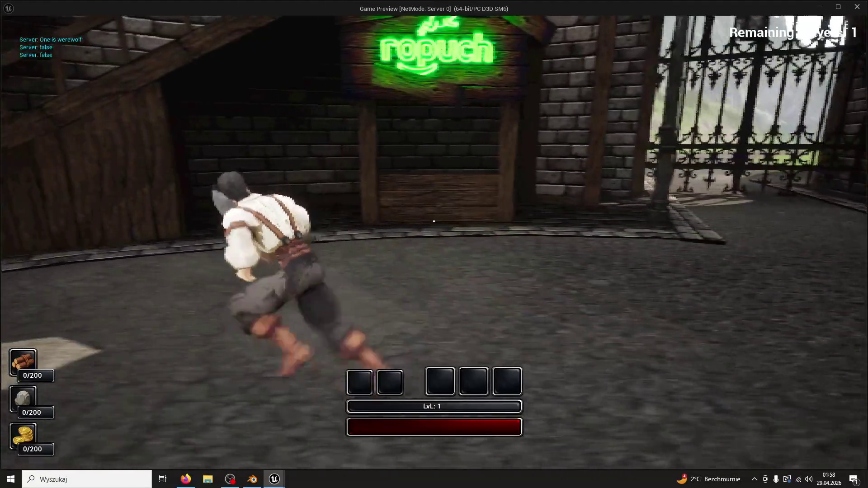
key(w)
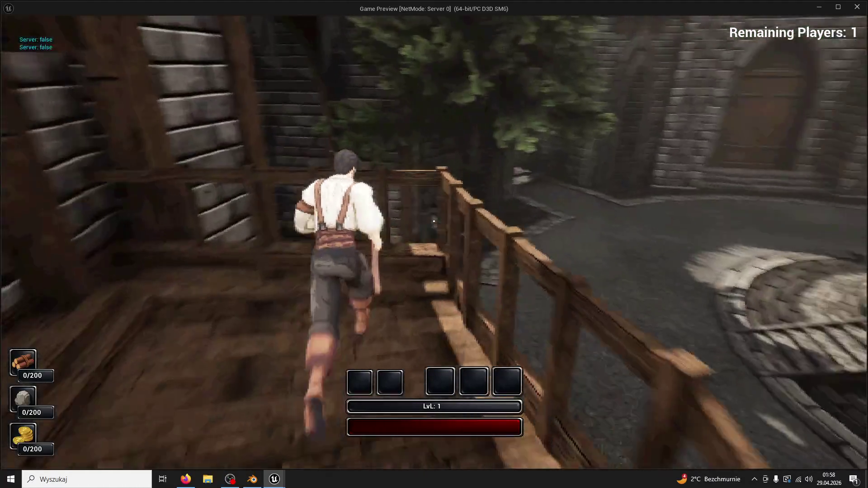
key(space)
key(w)
Chop several lamp posts until wood reaches 8/200, and switch to Shader Complexity view (F5).
click(433, 221)
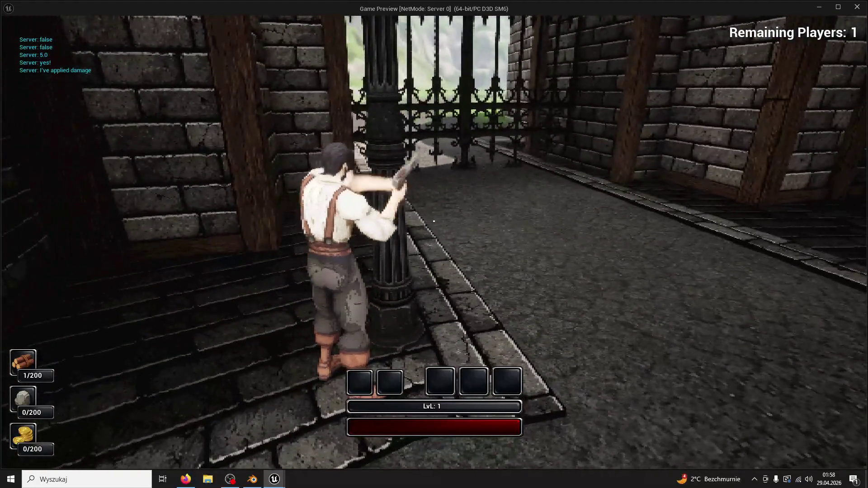
click(433, 221)
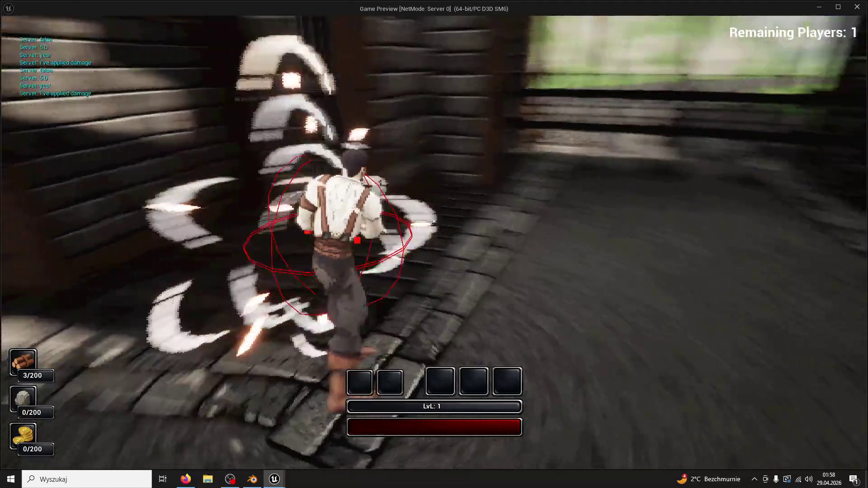
key(w)
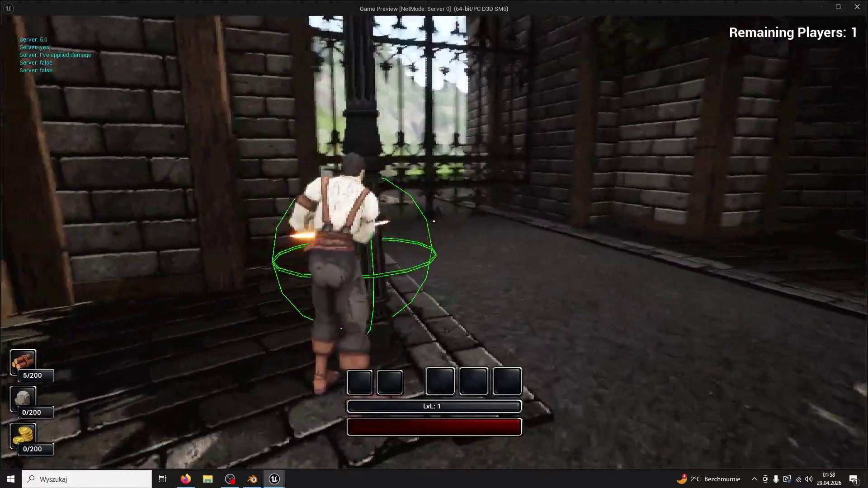
click(434, 221)
click(434, 221)
key(w)
key(w)
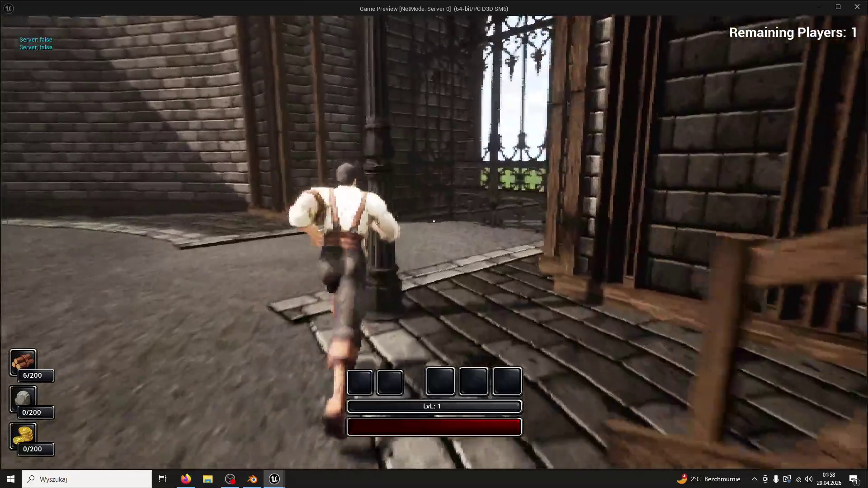
click(434, 221)
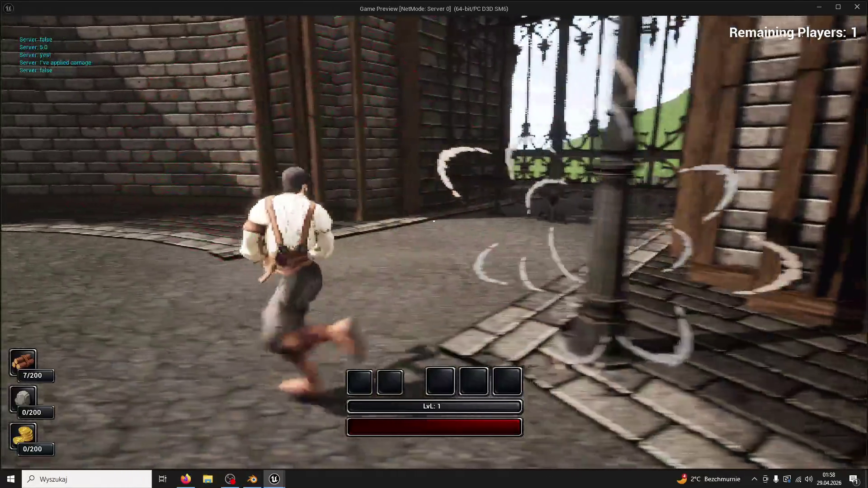
key(w)
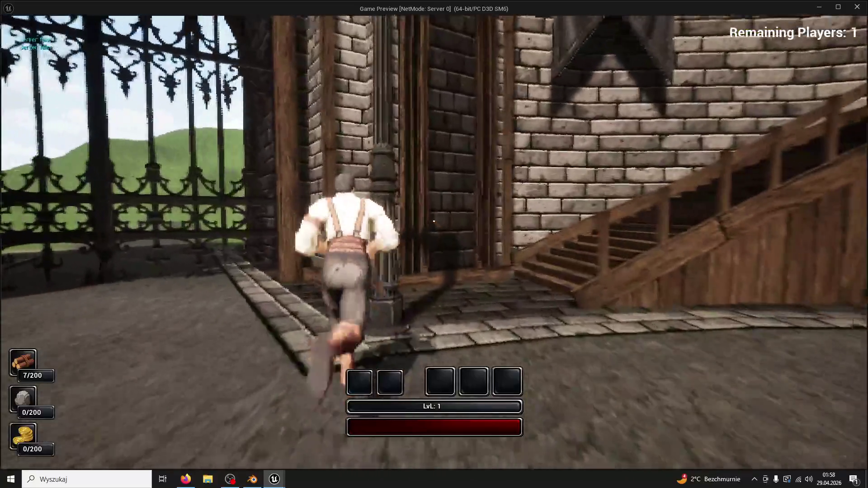
click(434, 221)
key(w)
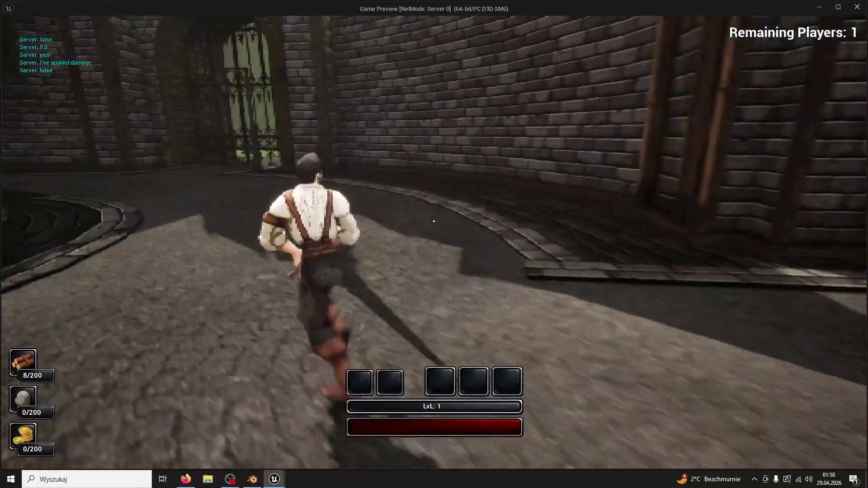
key(F5)
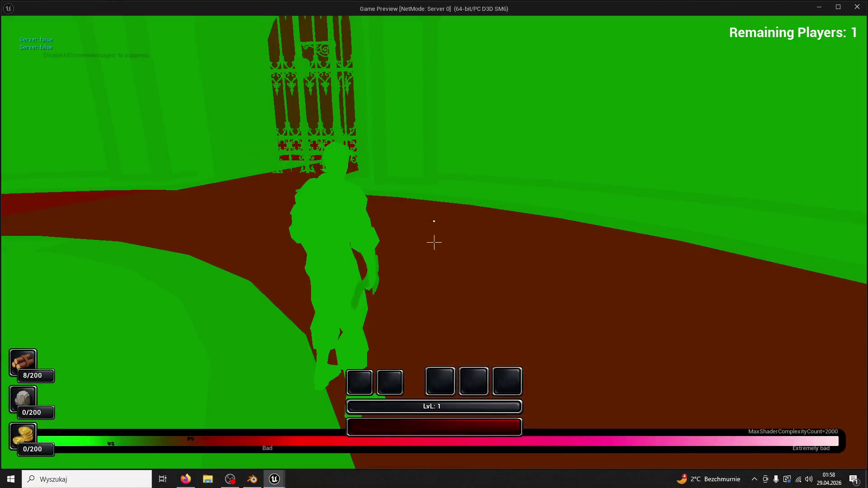
Chop for wood by the gated wall in Shader Complexity view, then end the session.
key(w)
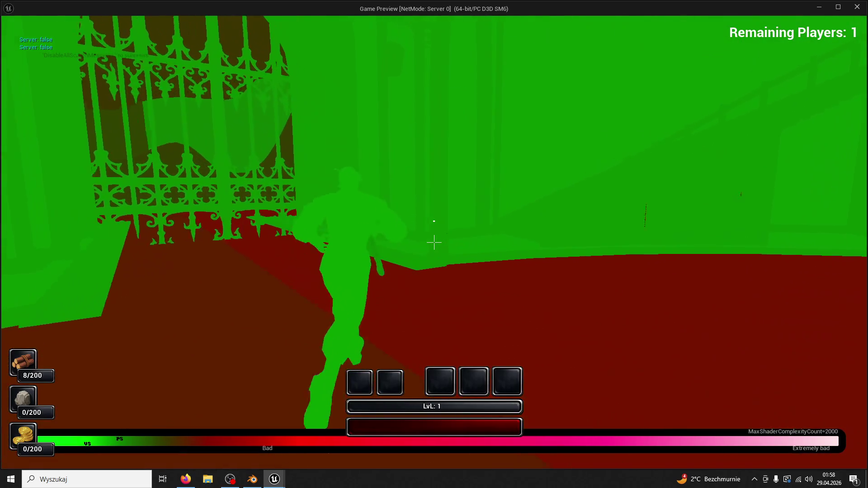
key(w)
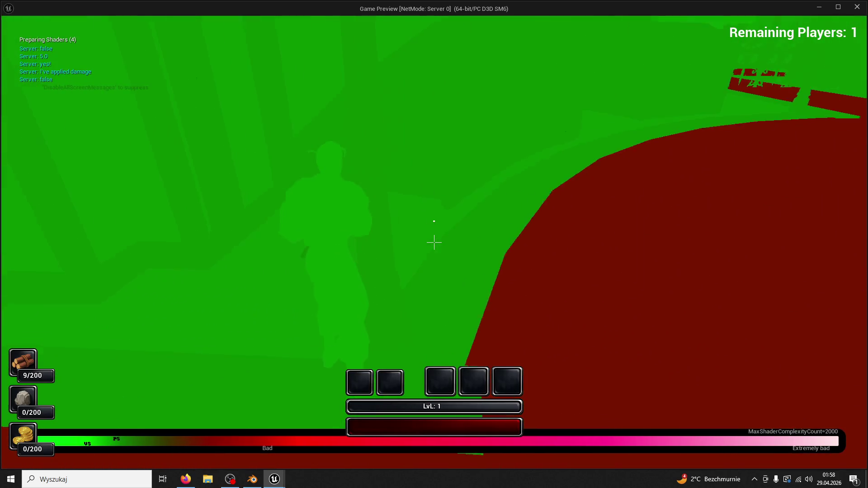
click(434, 242)
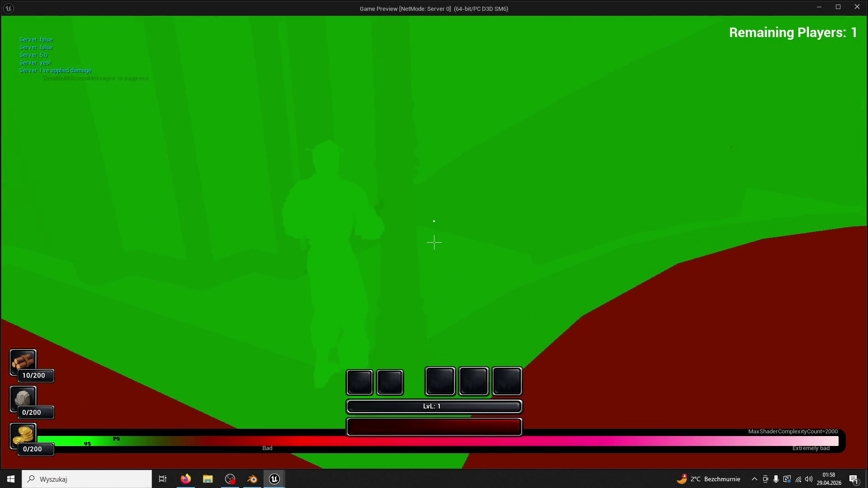
click(434, 242)
key(Escape)
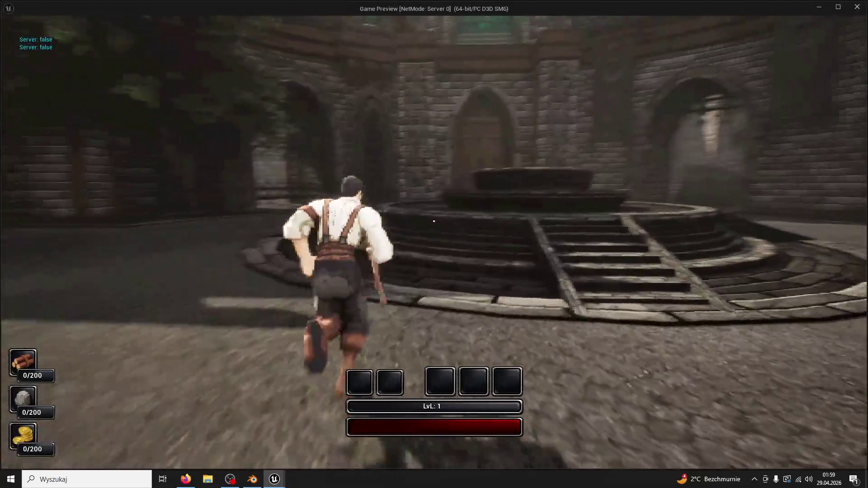
Run a fresh session across the plaza, through the archway into the brick passage, then stop.
key(space)
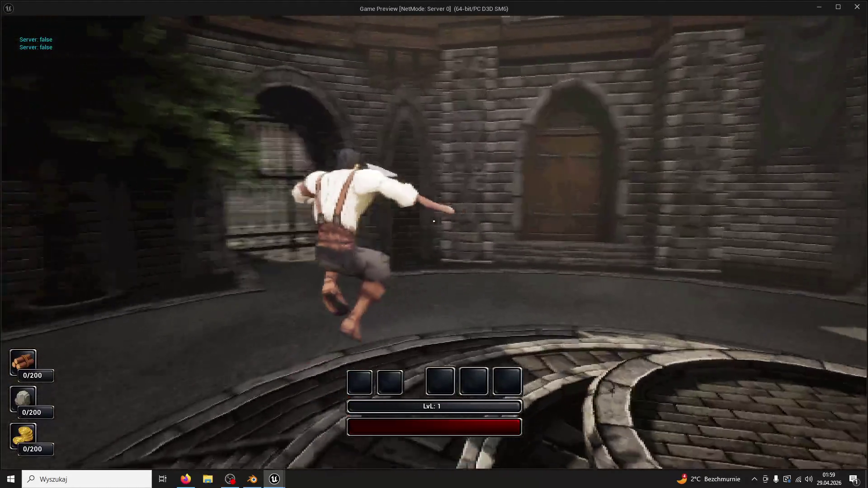
key(w)
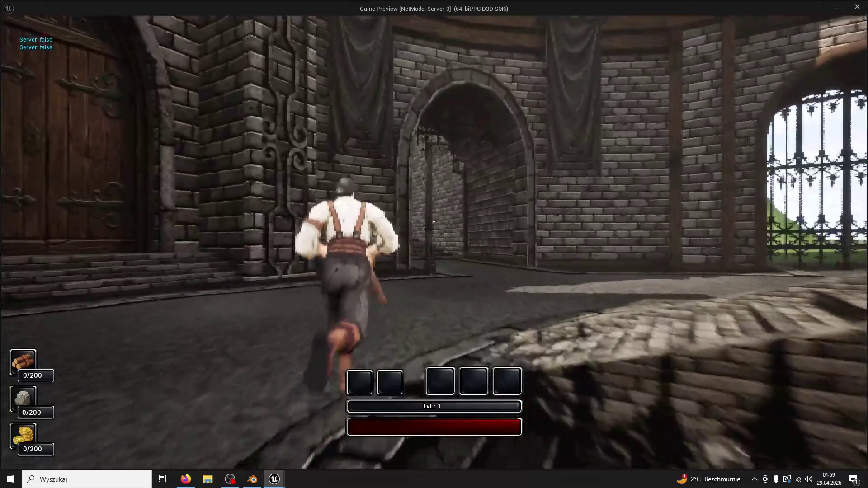
key(space)
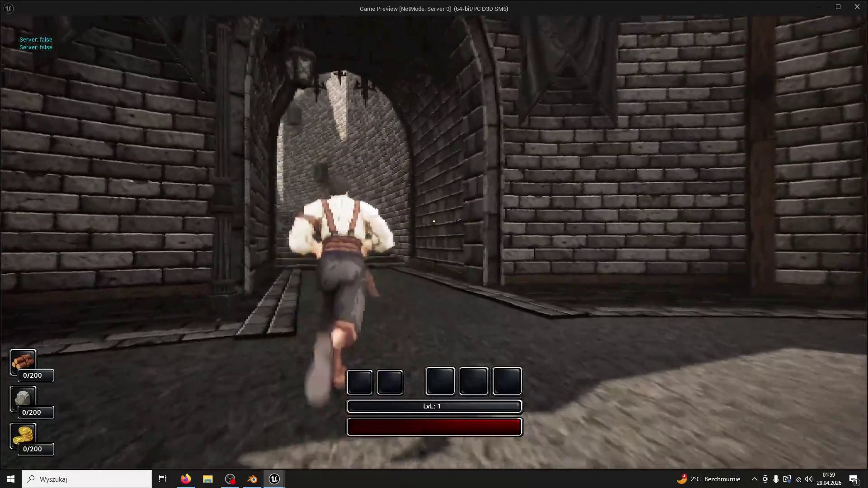
key(w)
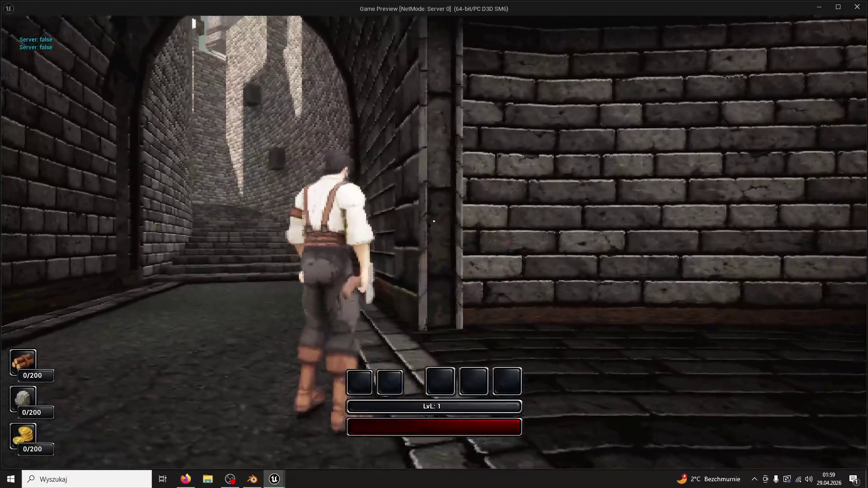
key(Escape)
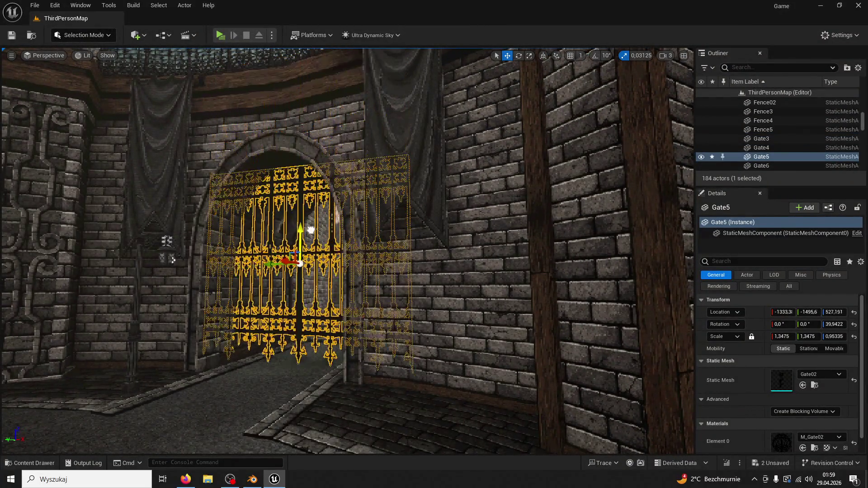
Select the Banger1111 object and start a new Play In Editor session.
click(587, 226)
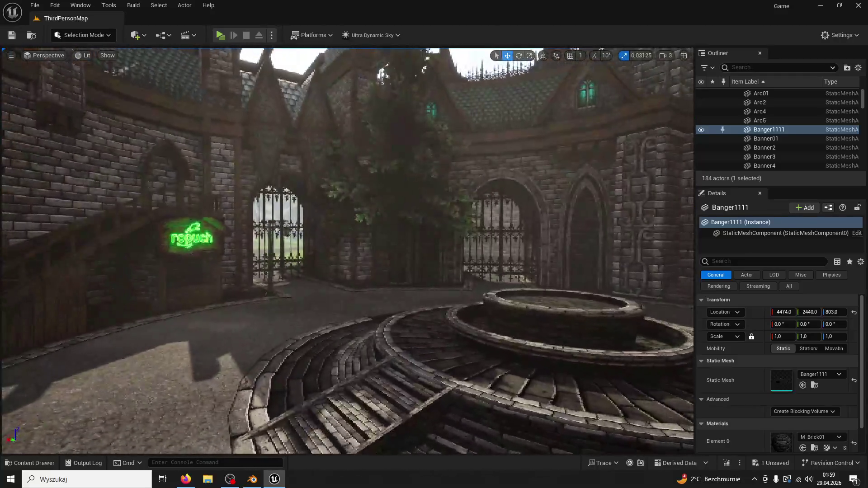
click(219, 35)
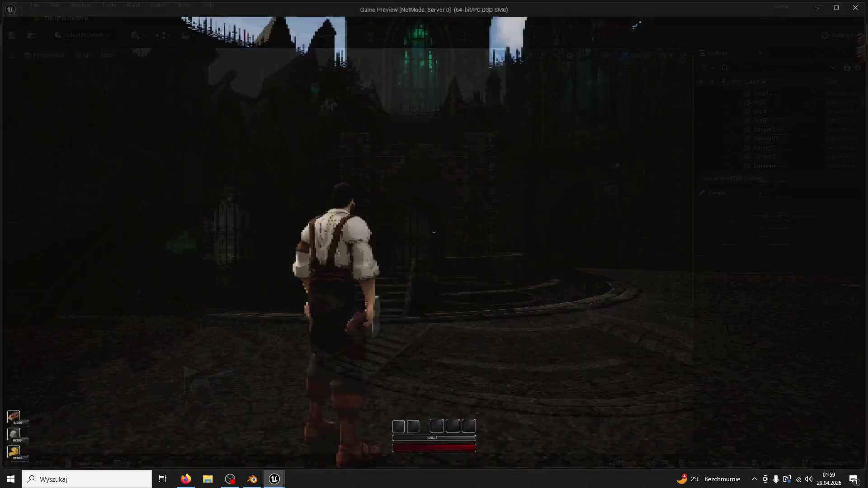
Run the character through the courtyard, past the iron gate and up the stairs.
key(w)
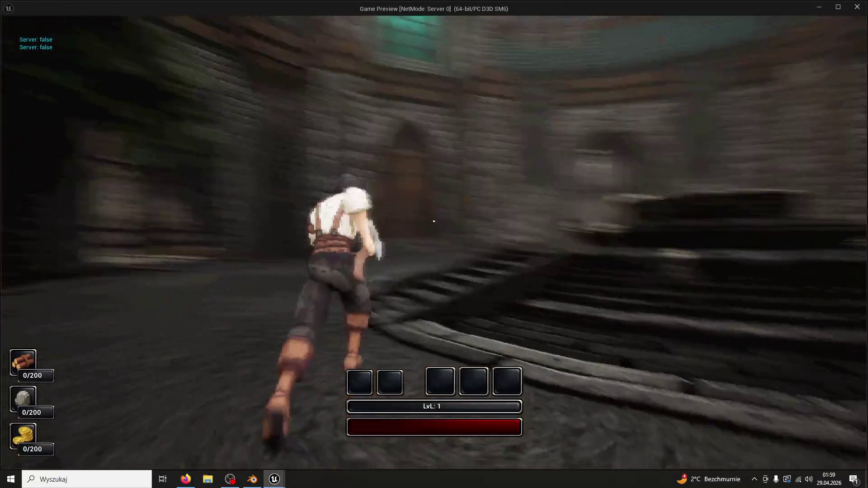
key(w)
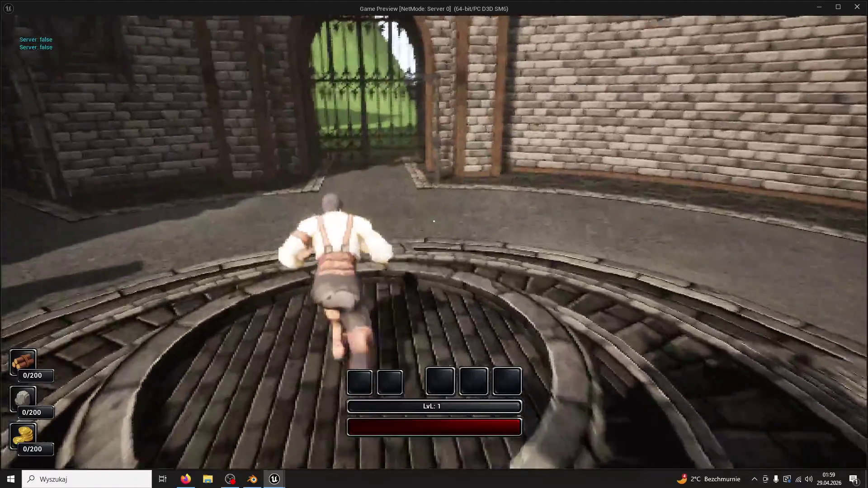
key(w)
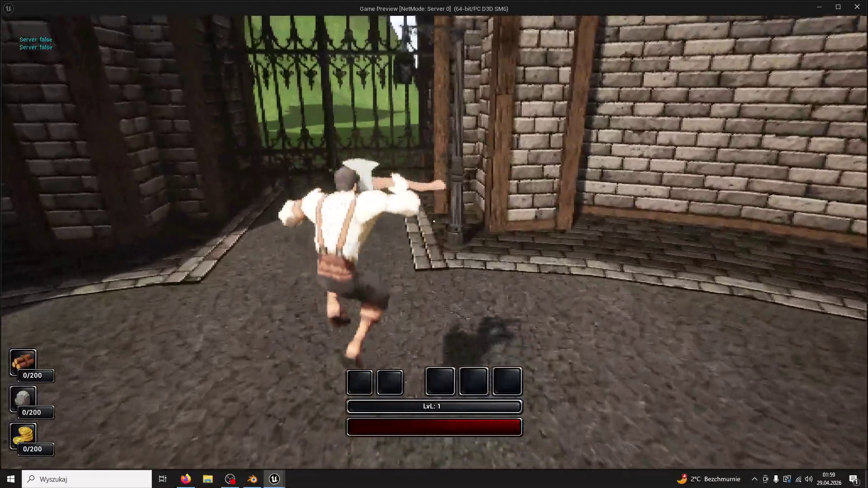
key(w)
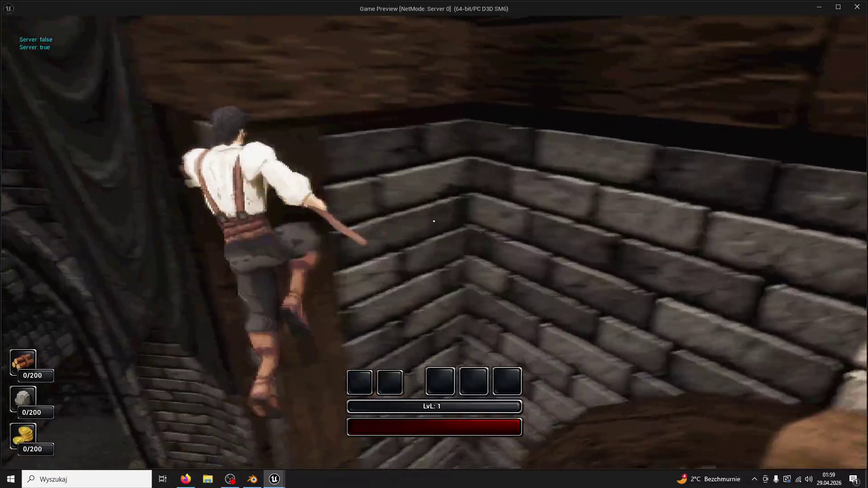
key(w)
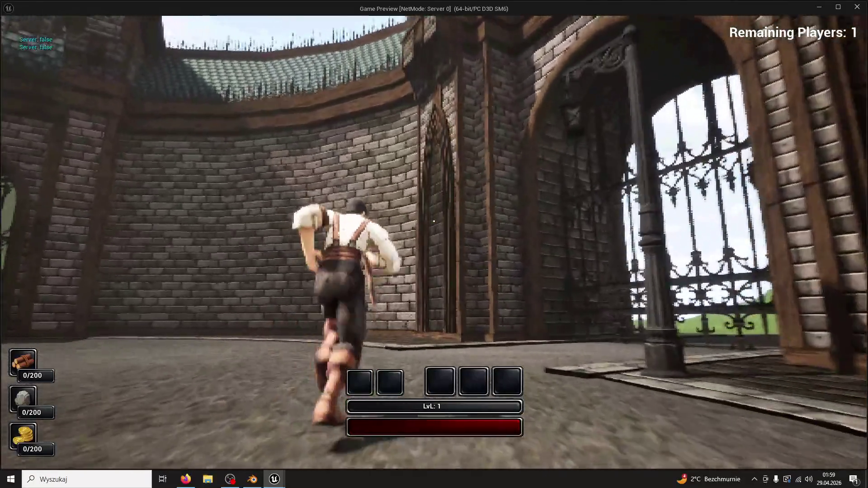
key(w)
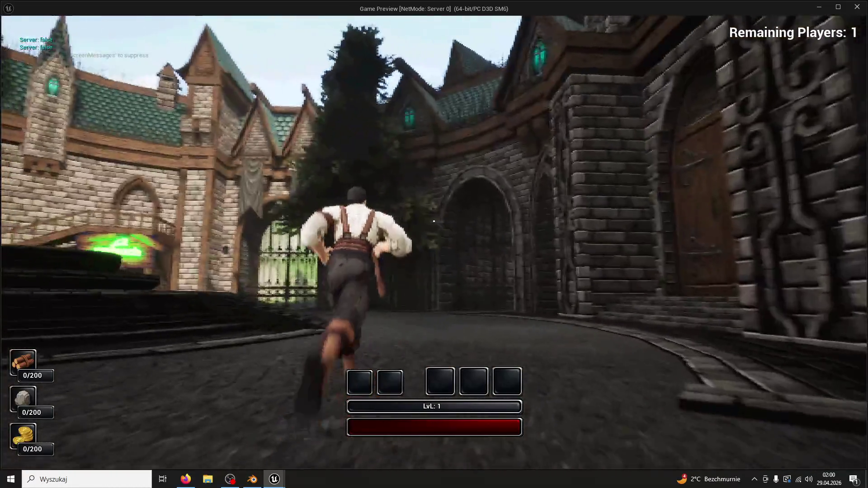
key(w)
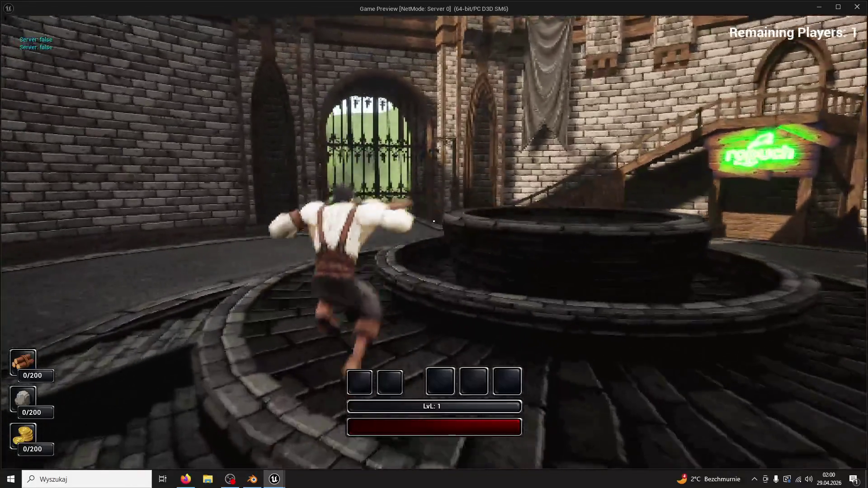
key(w)
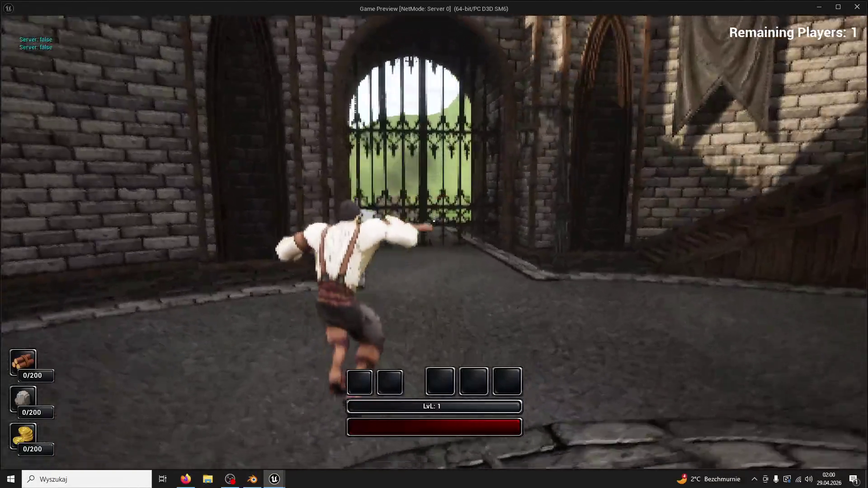
Continue through the gate across the circular platform and corridors, then stop the preview.
key(w)
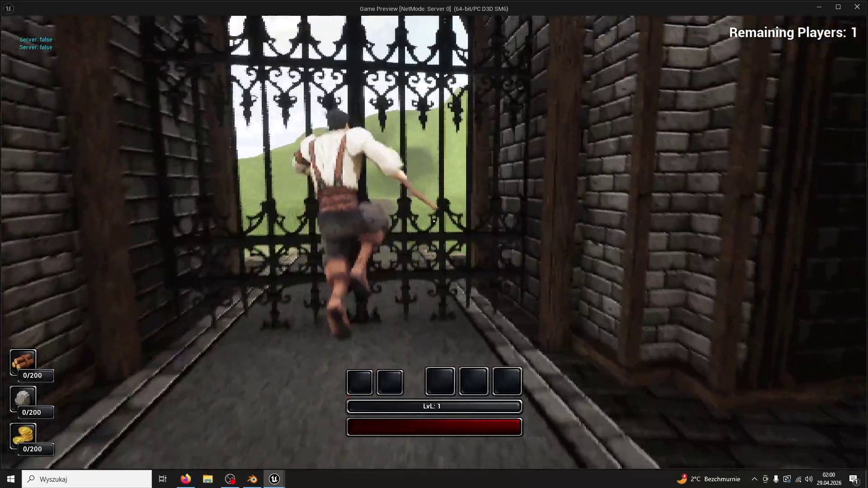
key(w)
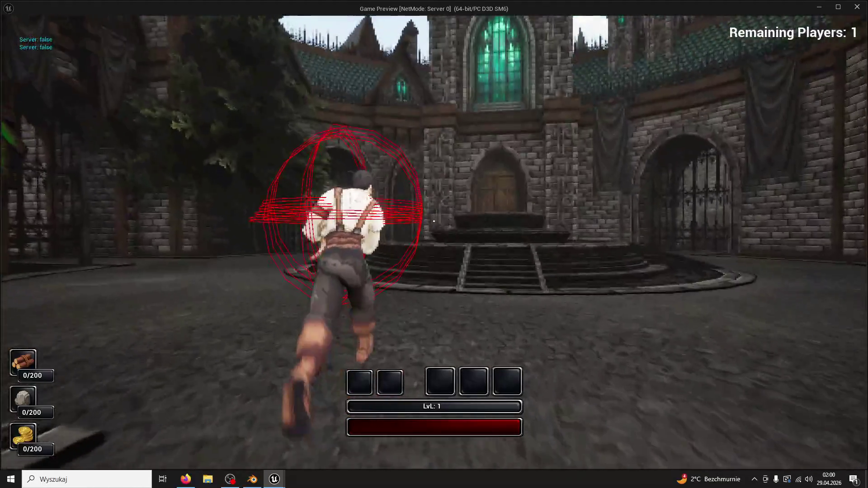
key(w)
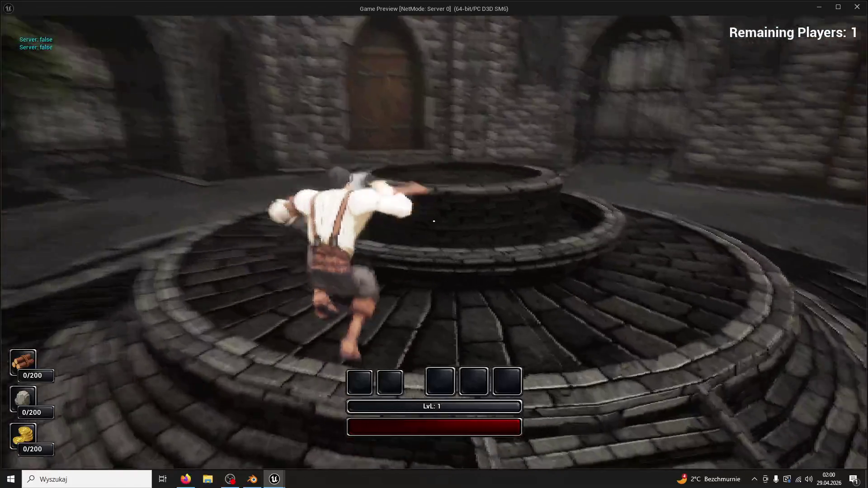
key(w)
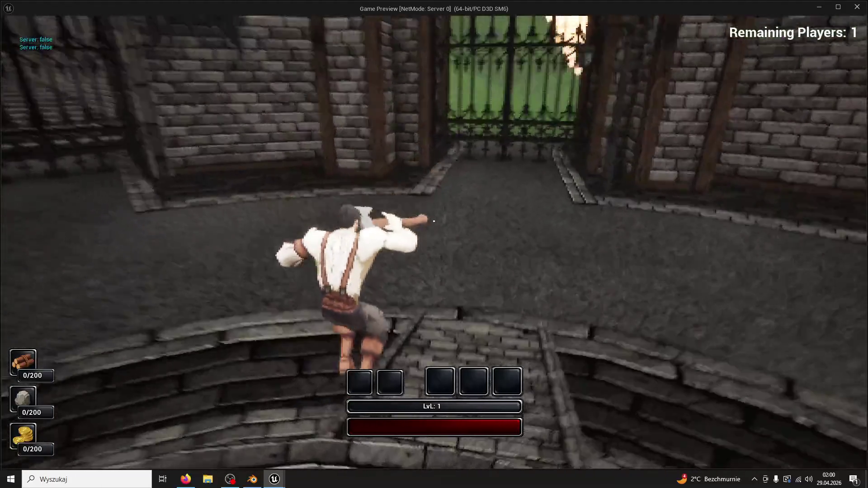
key(w)
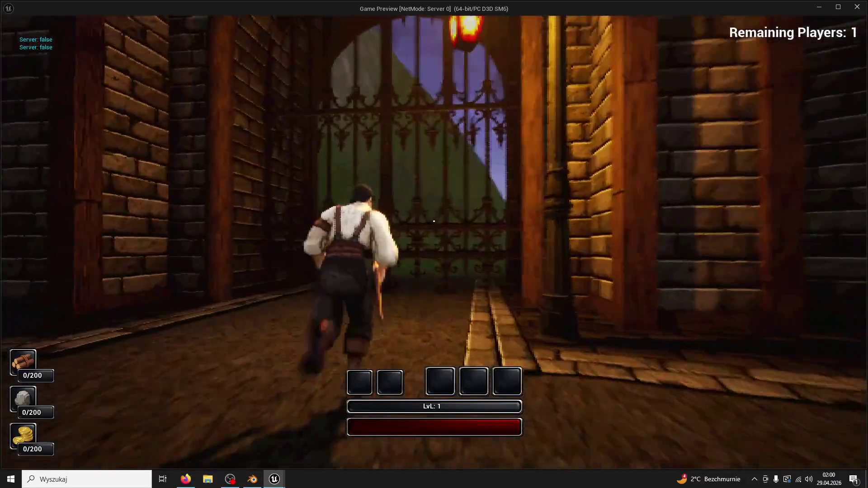
key(w)
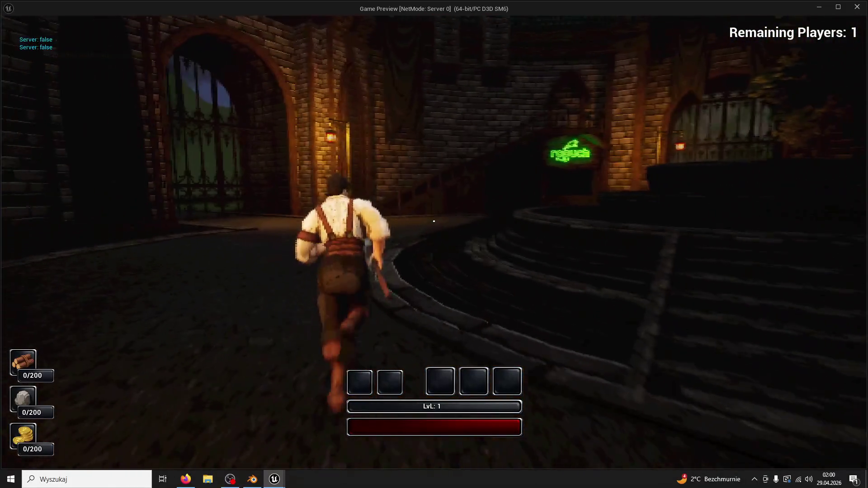
key(w)
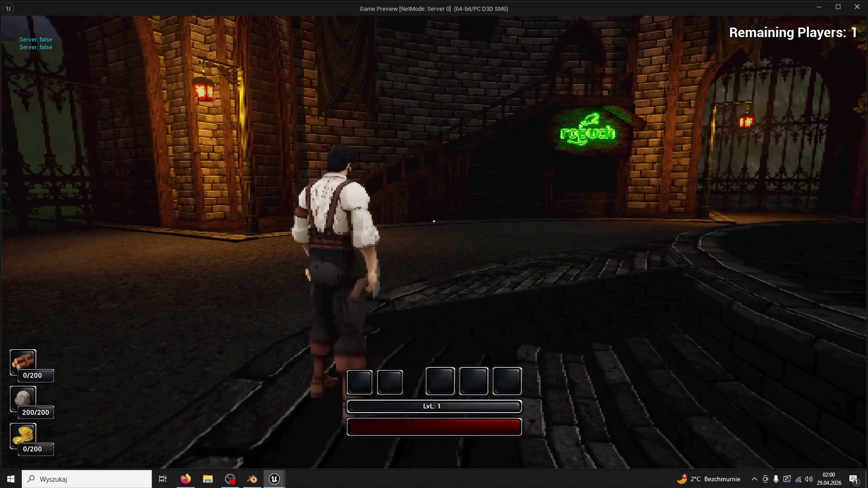
key(Escape)
Start a new play test, enter 't.maxfps ww', and run toward the green-sign building.
click(222, 35)
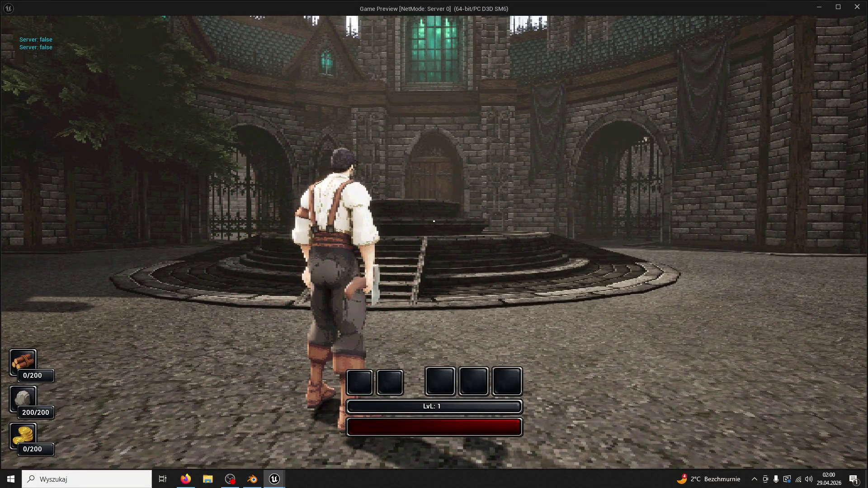
text(t.maxfps )
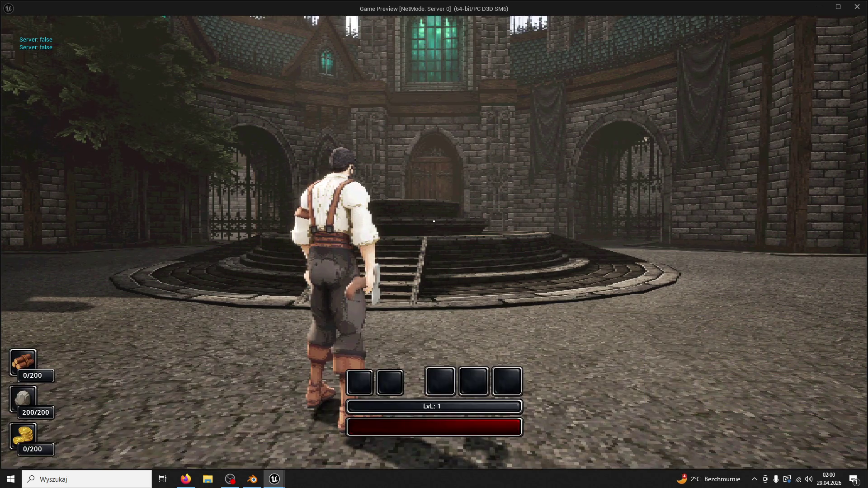
text(w)
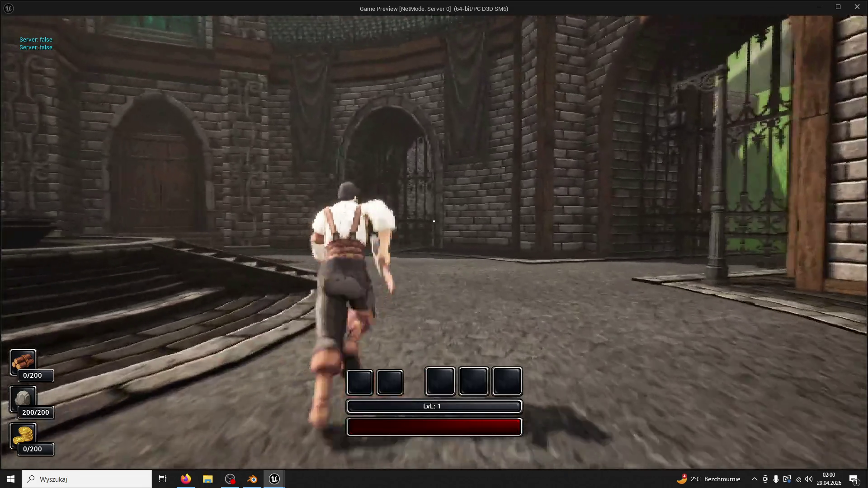
text(w)
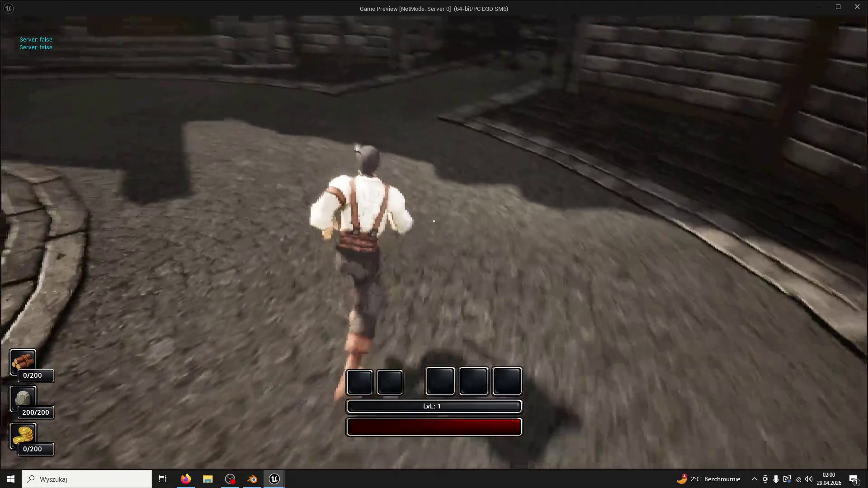
click(433, 221)
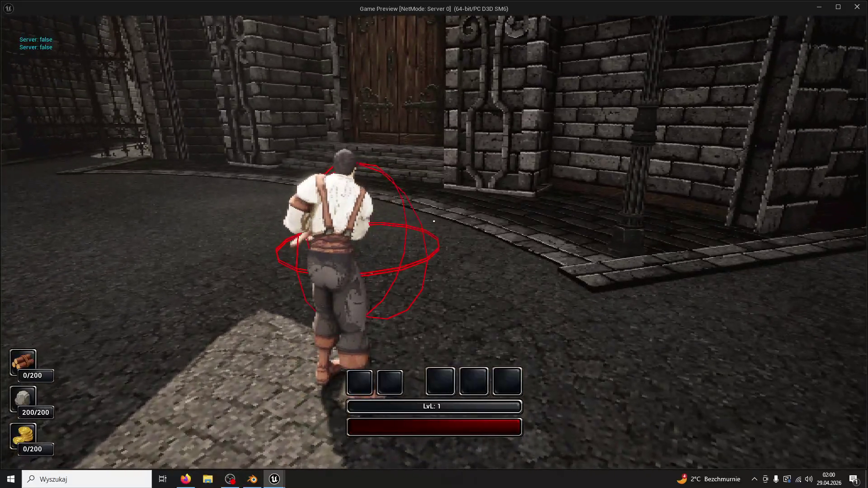
key(w)
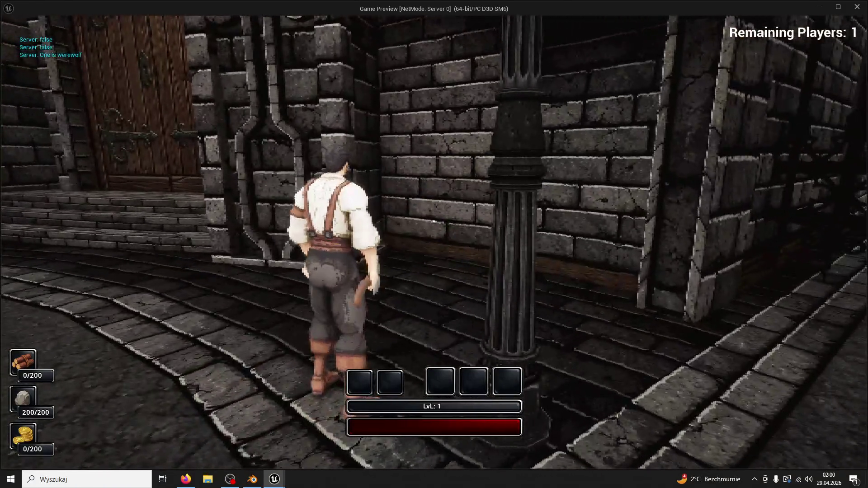
key(w)
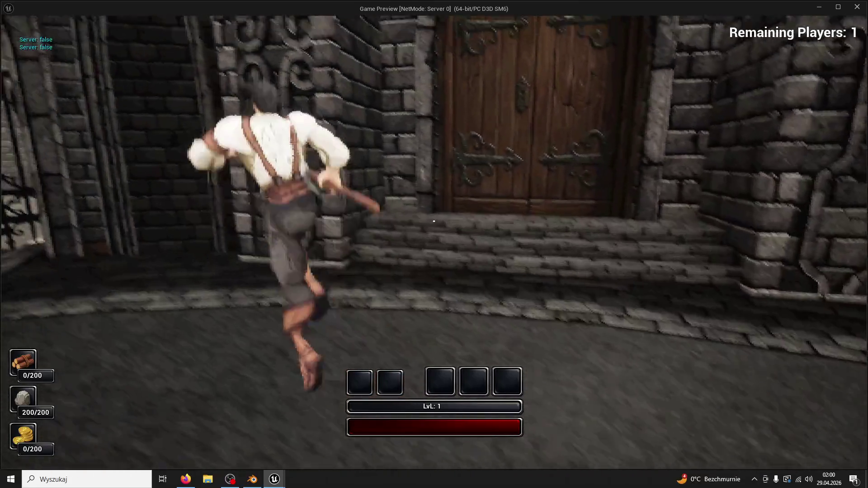
key(w)
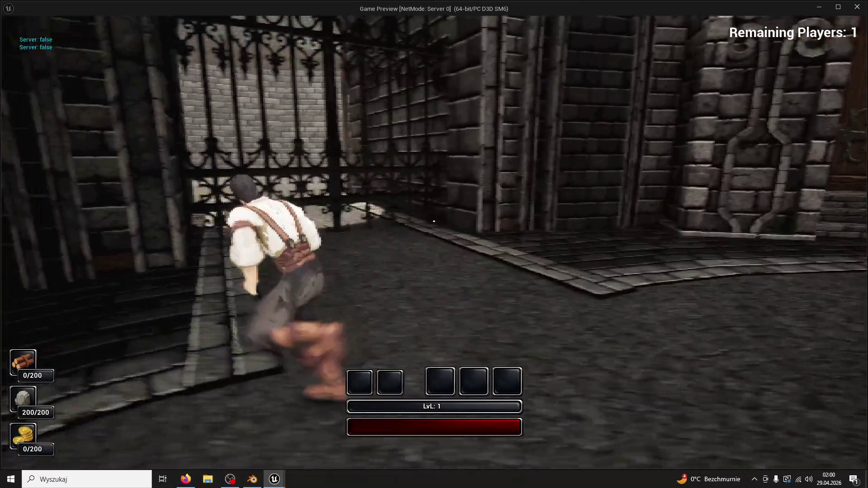
key(w)
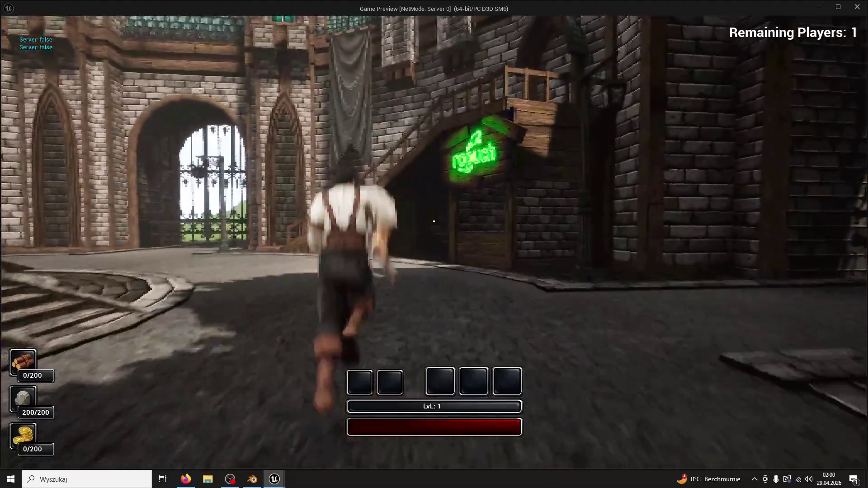
key(w)
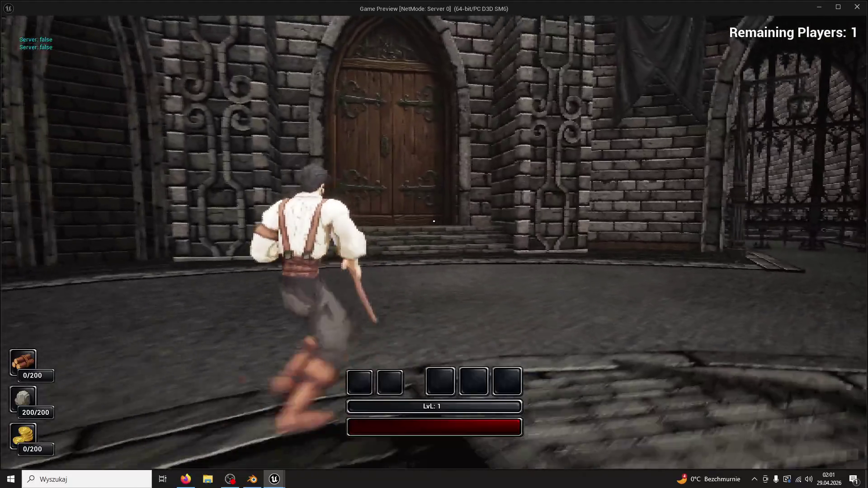
Run up the curved stairs into the round tower and along its wall, then stop the preview.
key(w)
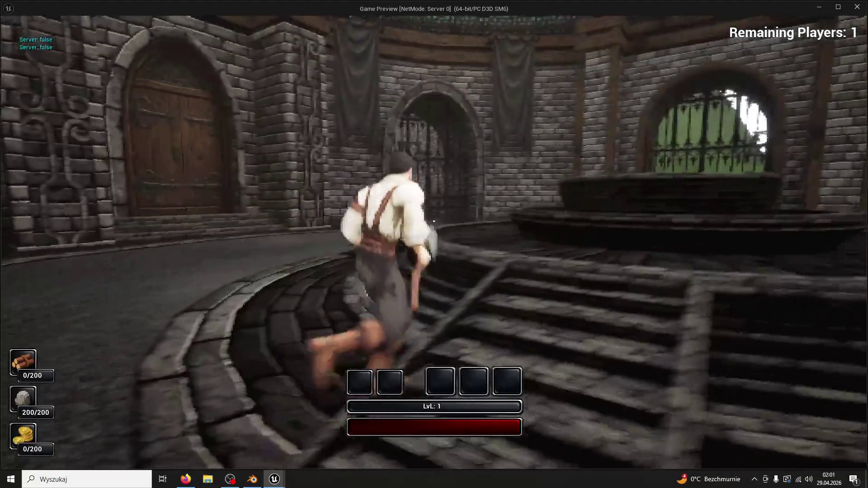
key(w)
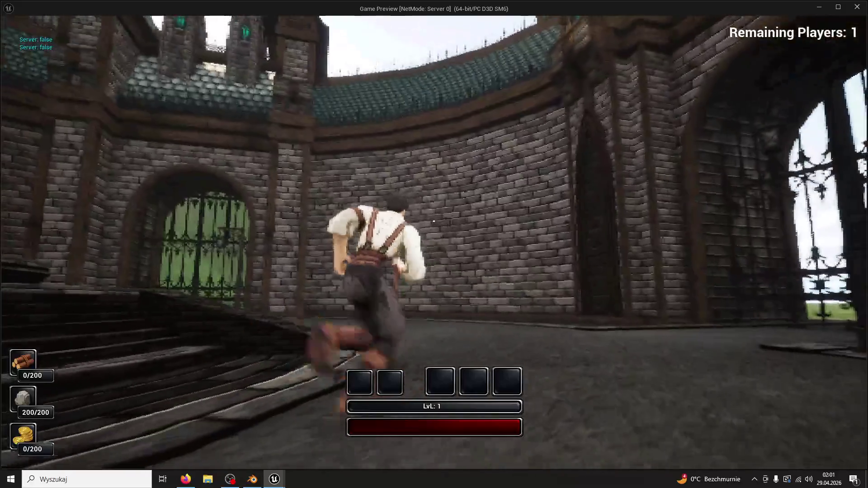
key(w)
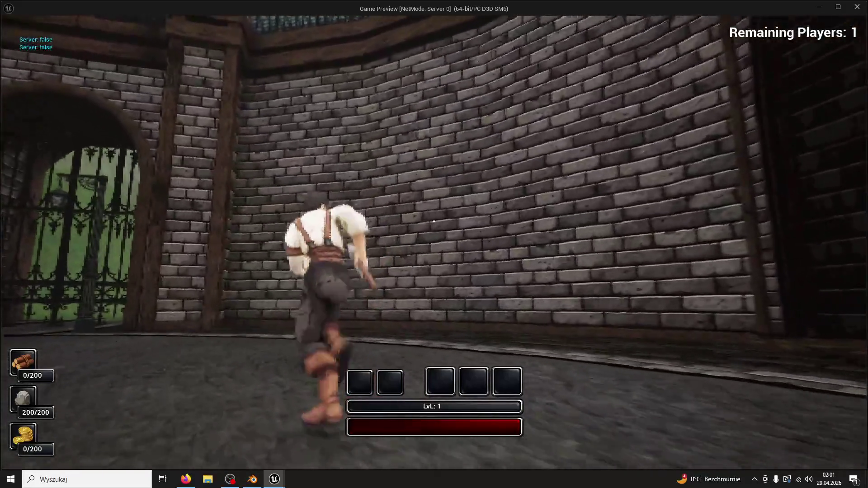
key(w)
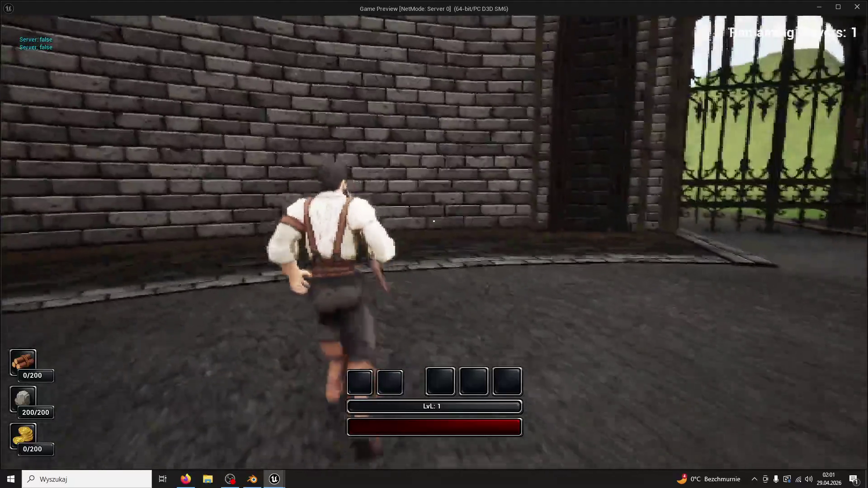
key(w)
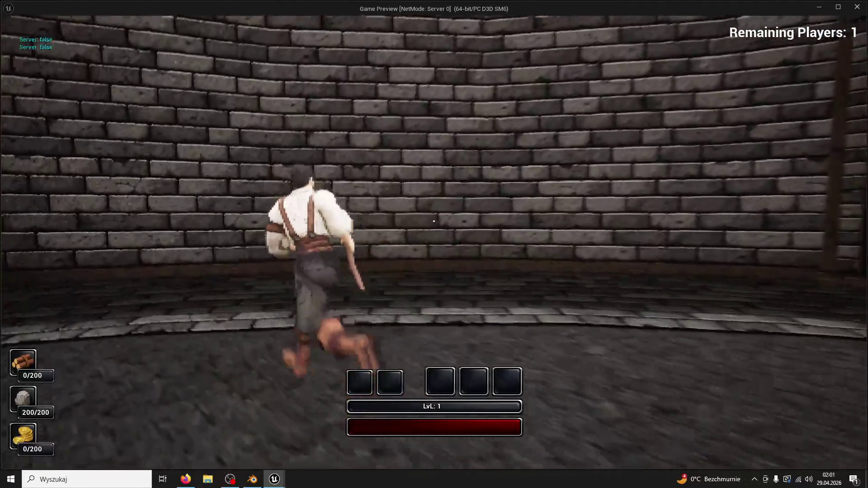
key(w)
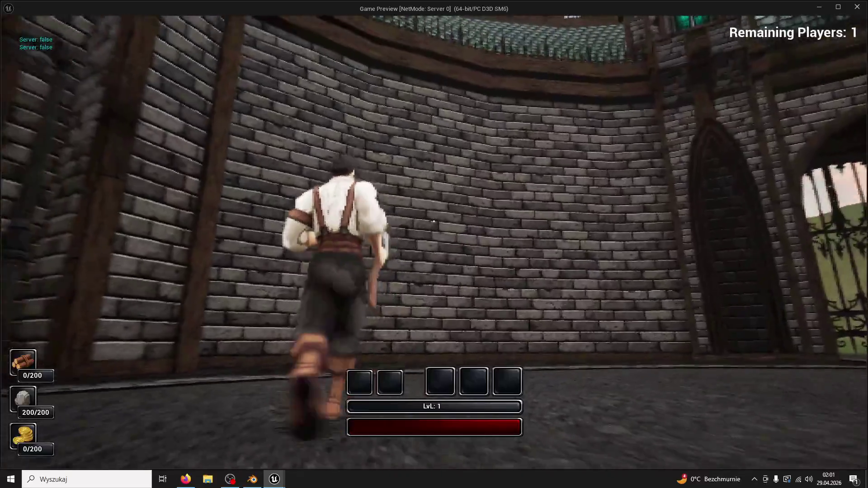
key(w)
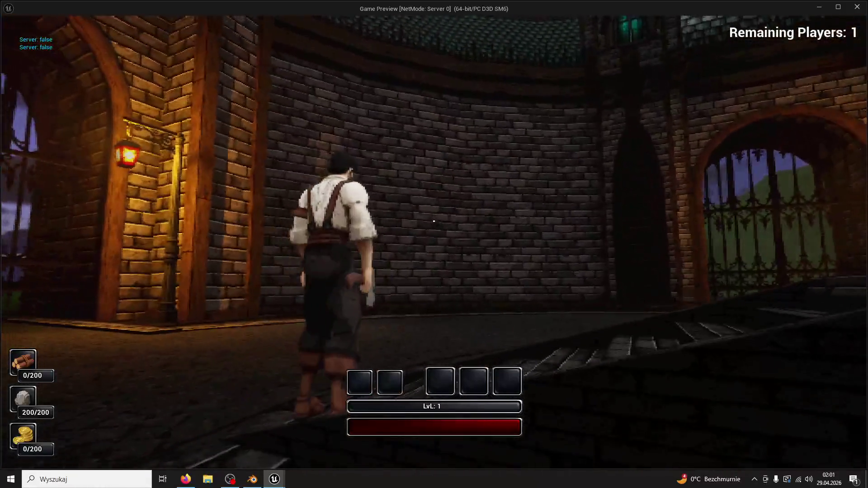
key(w)
key(Escape)
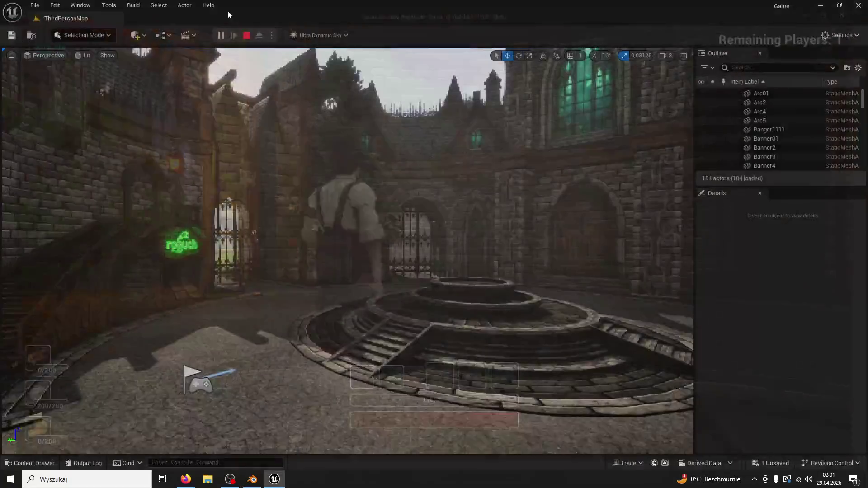
Restart the game preview and snip a screenshot of the gameplay view.
click(220, 36)
key(w)
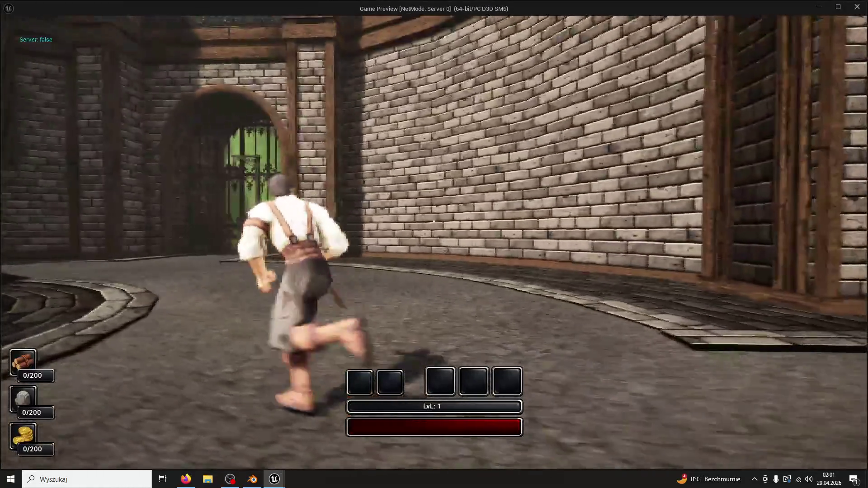
key(w)
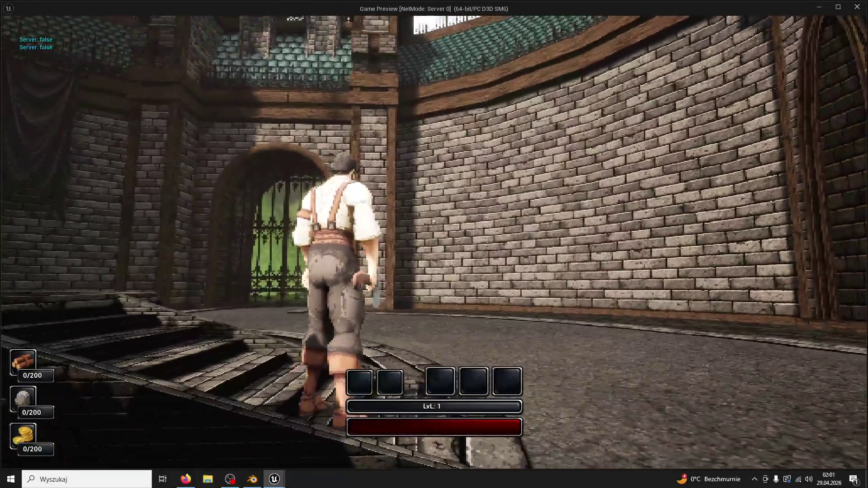
key(super+shift+s)
mouse_move(850, 19)
mouse_down()
mouse_move(185, 368)
mouse_move(151, 450)
mouse_up()
Launch Paint by searching 'paint' in Windows search.
key(super)
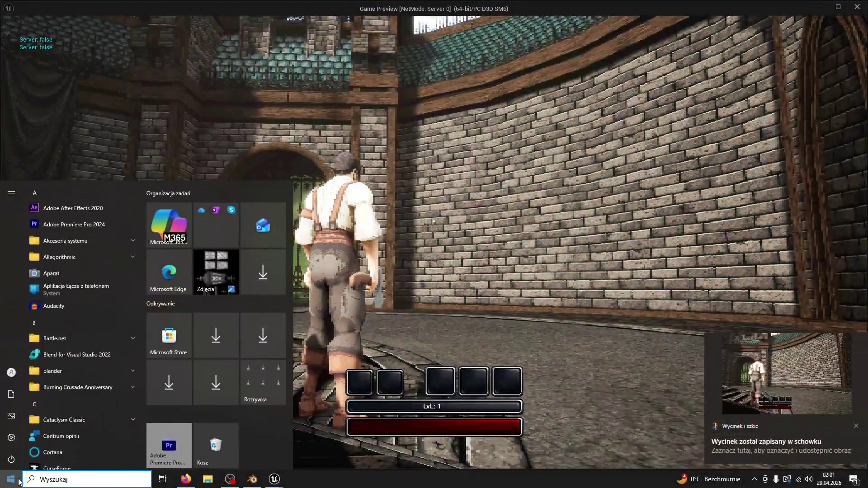
key(Escape)
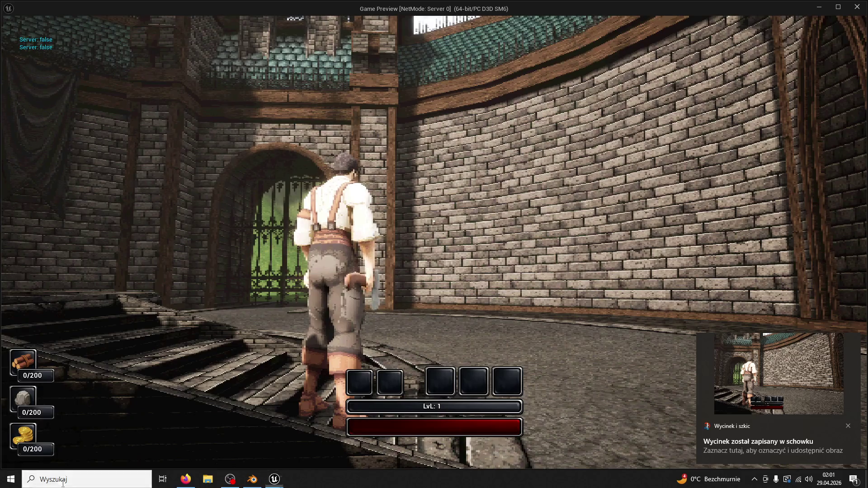
click(105, 472)
text(paint)
key(Return)
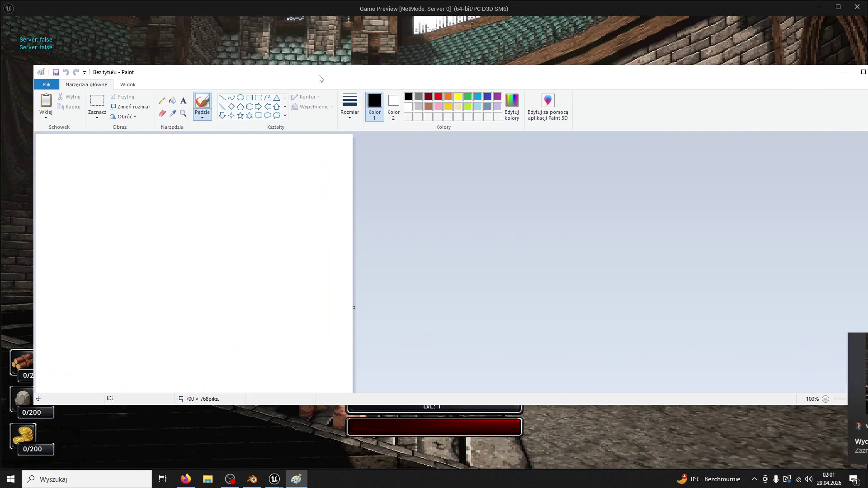
Maximise Paint, paste the gameplay screenshot, and choose a red brush at the thickest size.
key(super+Up)
key(ctrl+v)
click(748, 247)
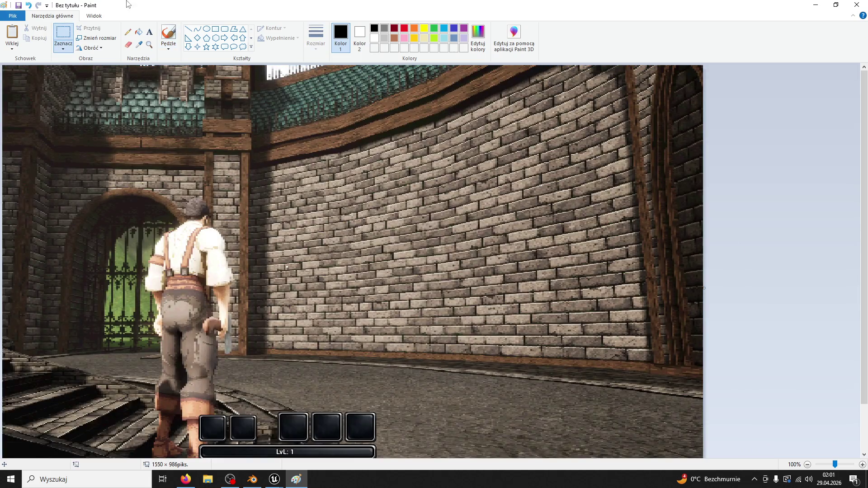
click(168, 37)
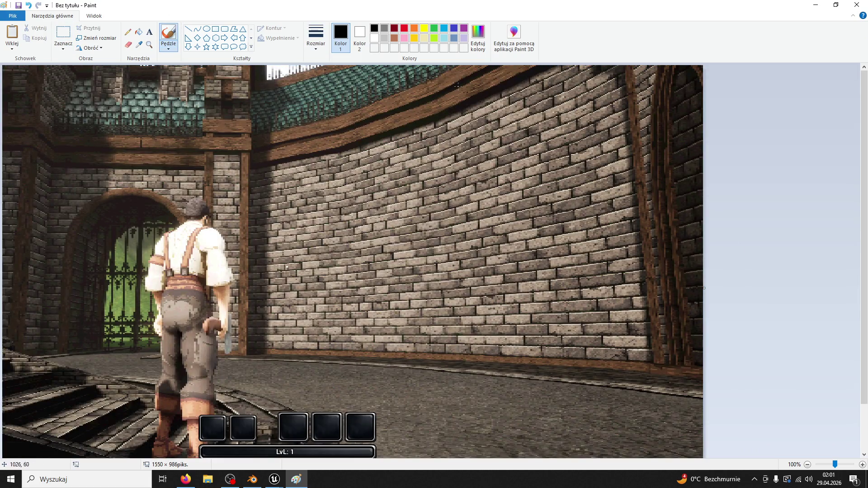
click(404, 28)
click(315, 36)
click(335, 115)
Sketch a red raised platform outline over the brick wall.
mouse_move(636, 272)
mouse_down()
mouse_move(416, 298)
mouse_move(252, 285)
mouse_up()
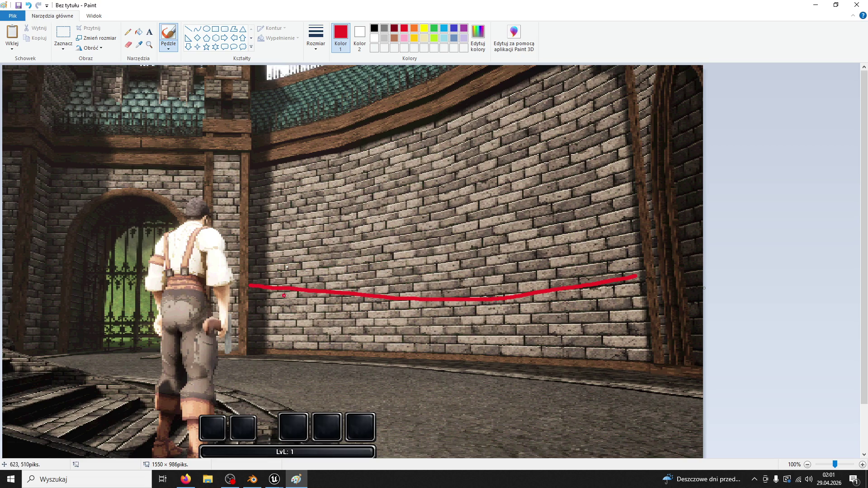
key(ctrl+z)
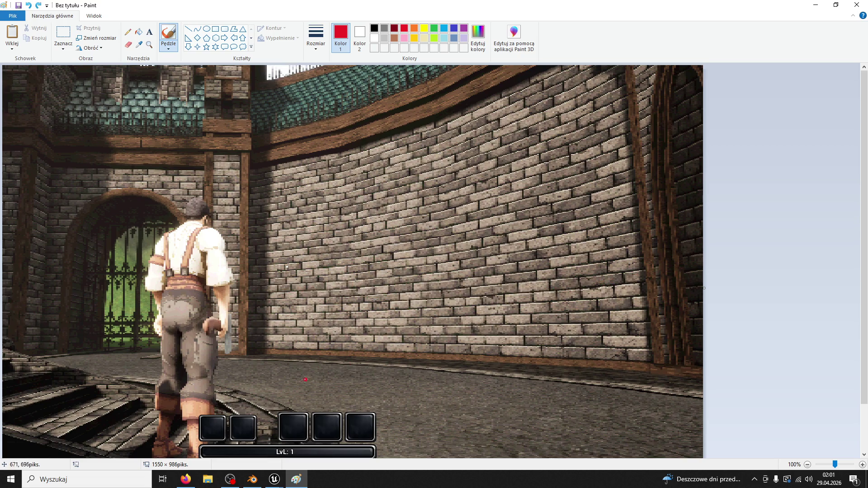
drag(293, 373, 386, 298)
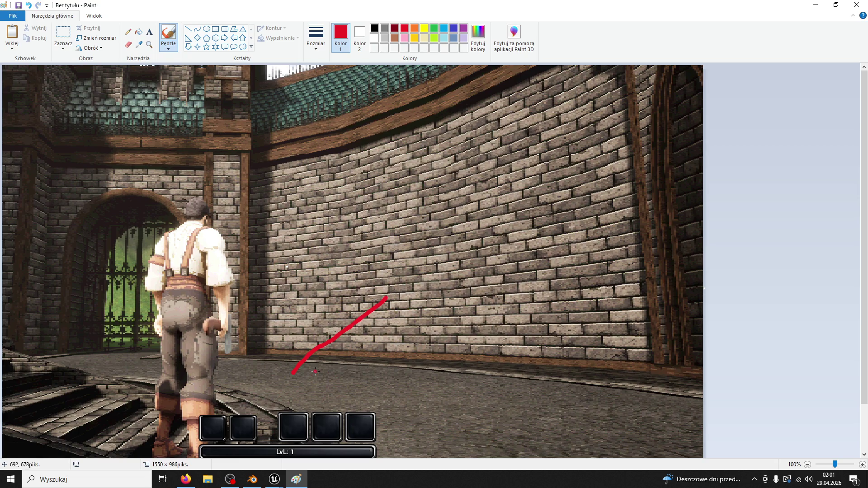
mouse_move(297, 374)
mouse_down()
mouse_move(388, 398)
mouse_move(468, 314)
mouse_up()
mouse_move(394, 397)
mouse_down()
mouse_move(475, 385)
mouse_move(490, 349)
mouse_move(488, 298)
mouse_move(470, 309)
mouse_move(405, 289)
mouse_move(295, 290)
mouse_up()
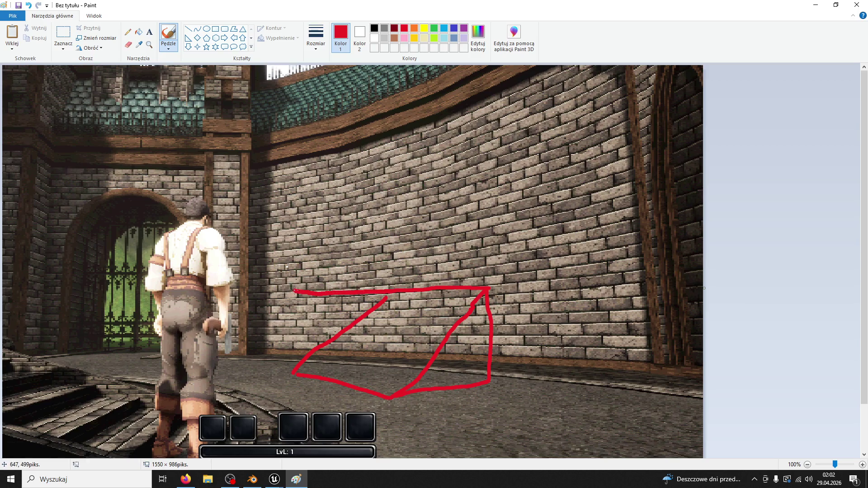
drag(285, 350, 289, 290)
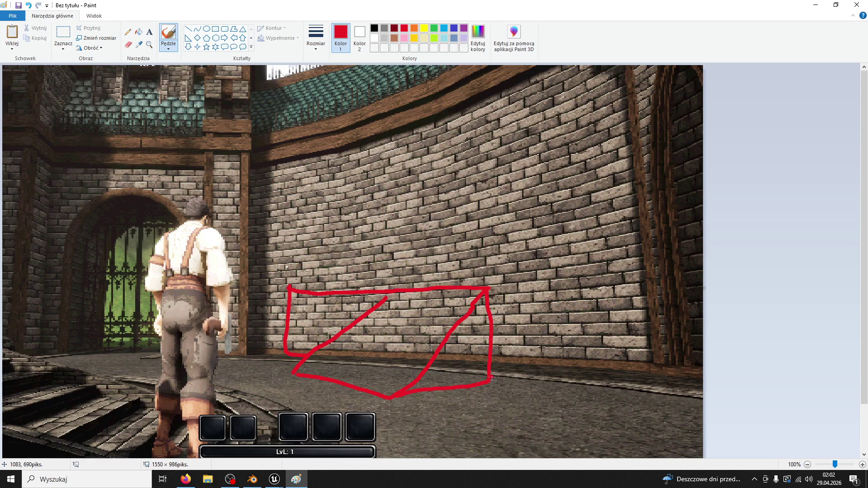
mouse_move(576, 387)
mouse_down()
mouse_move(628, 383)
mouse_move(617, 260)
mouse_move(496, 286)
mouse_up()
drag(288, 283, 621, 257)
Add two roofed booths on the platform plus a few extra red strokes.
mouse_move(325, 282)
mouse_down()
mouse_move(347, 204)
mouse_move(389, 270)
mouse_up()
drag(385, 204, 334, 202)
mouse_move(524, 264)
mouse_down()
mouse_move(593, 205)
mouse_move(601, 253)
mouse_up()
mouse_move(600, 208)
mouse_down()
mouse_move(505, 216)
mouse_move(504, 230)
mouse_up()
mouse_move(445, 252)
mouse_down()
mouse_move(438, 232)
mouse_move(455, 250)
mouse_move(480, 244)
mouse_move(469, 228)
mouse_move(422, 231)
mouse_move(430, 235)
mouse_up()
drag(489, 246, 487, 262)
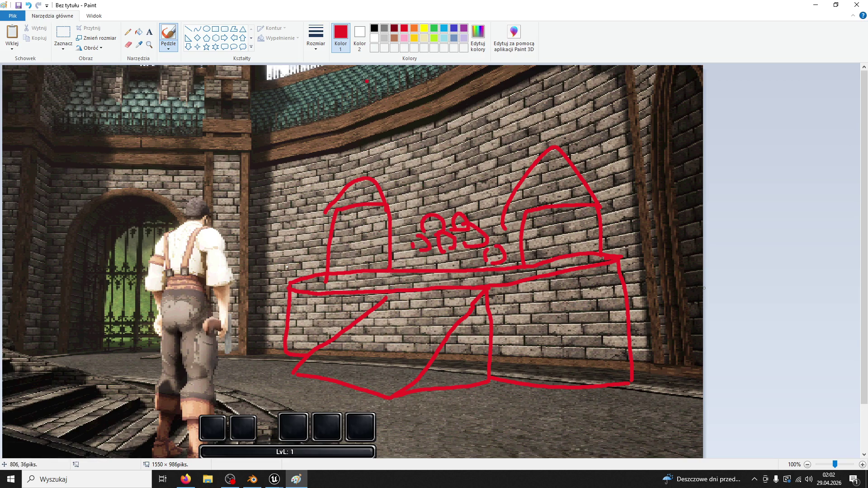
mouse_move(454, 393)
mouse_down()
mouse_move(471, 400)
mouse_move(574, 382)
mouse_up()
mouse_move(297, 369)
mouse_down()
mouse_move(260, 307)
mouse_move(422, 127)
mouse_move(384, 112)
mouse_move(313, 155)
mouse_move(400, 126)
mouse_up()
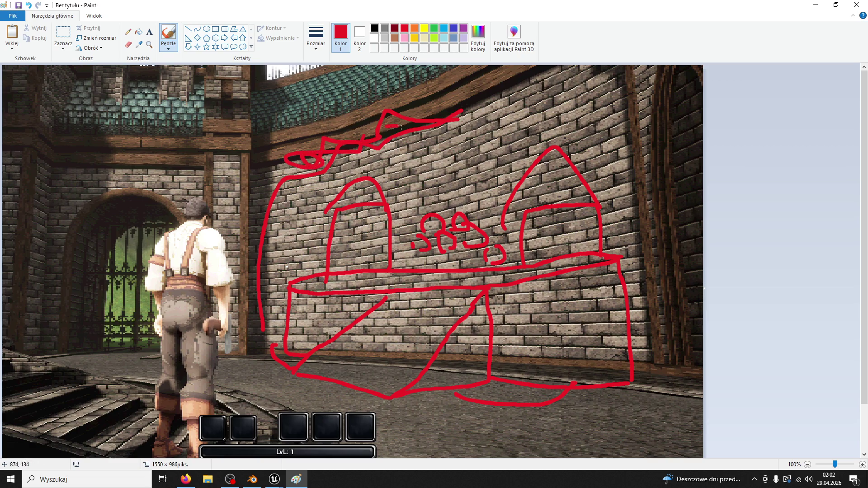
Draw black stick-figure traders in both booths and a red roof outline above them.
click(374, 28)
mouse_move(342, 282)
mouse_down()
mouse_move(355, 253)
mouse_move(332, 253)
mouse_up()
drag(349, 220, 357, 236)
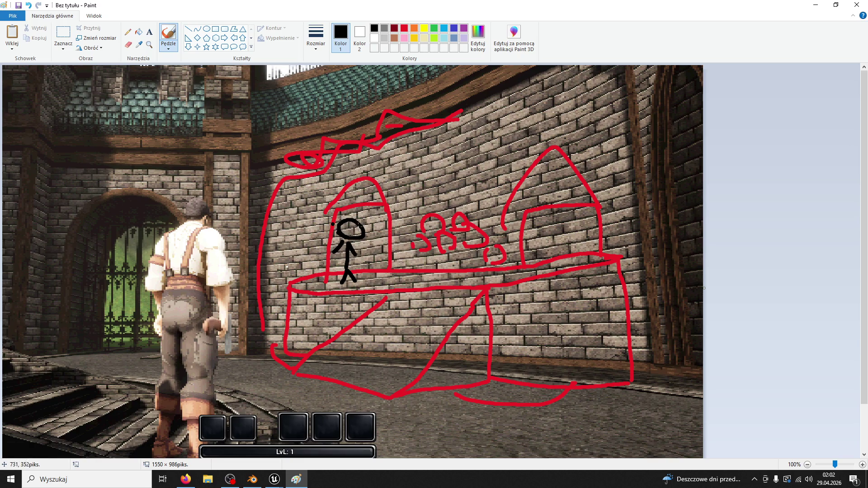
mouse_move(550, 276)
mouse_down()
mouse_move(567, 272)
mouse_move(553, 221)
mouse_up()
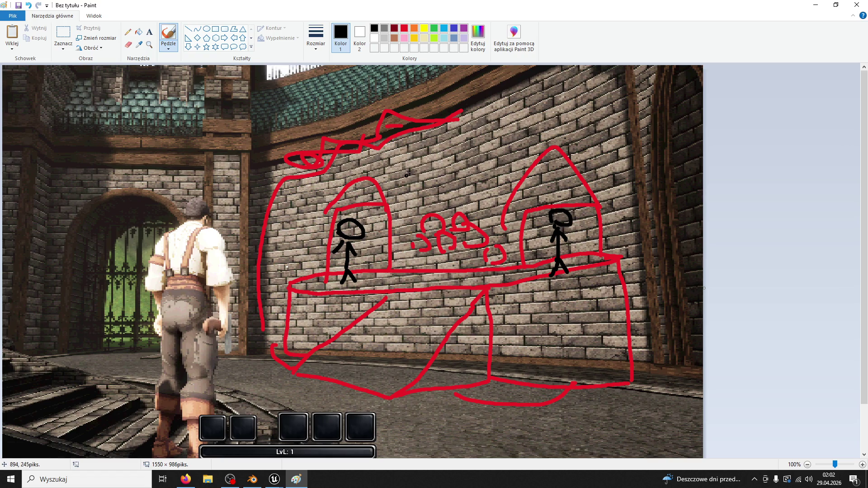
click(404, 28)
mouse_move(401, 170)
mouse_down()
mouse_move(517, 113)
mouse_move(441, 176)
mouse_move(404, 154)
mouse_up()
Add a black 'BROTHERS' text sign above the booths.
click(149, 32)
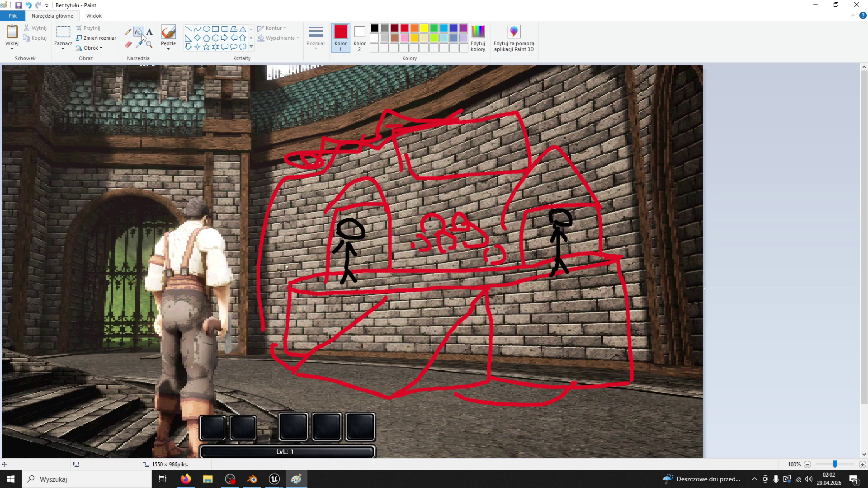
click(420, 144)
text(BROTHERS)
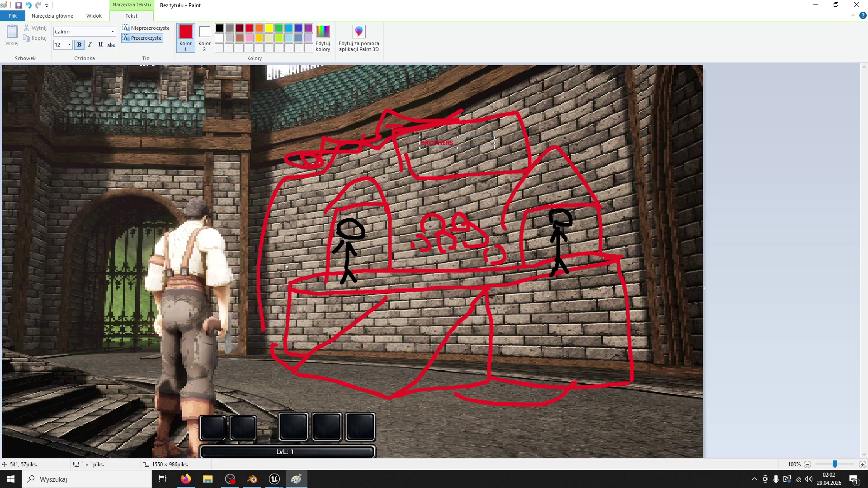
key(ctrl+a)
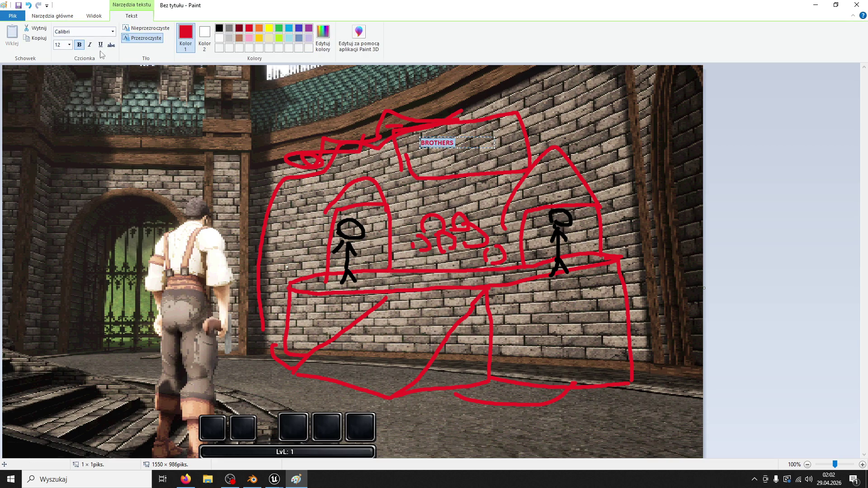
click(220, 29)
key(Escape)
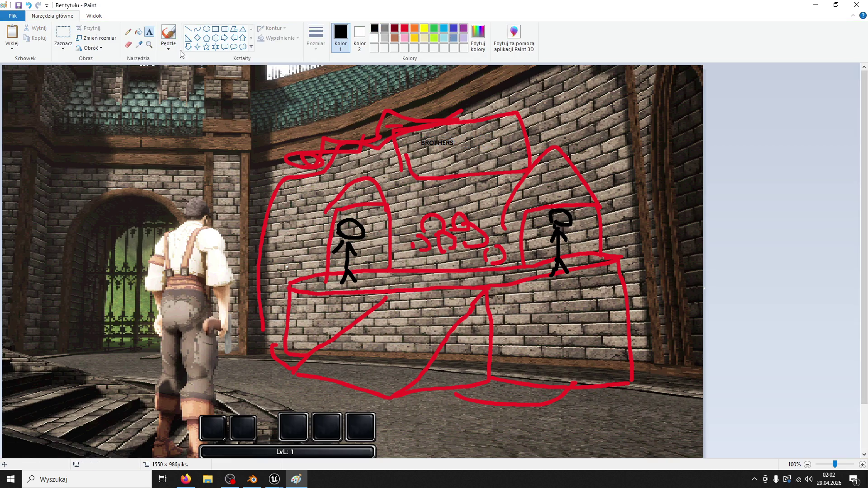
Add black WOOD > KAMIEN and KAMIEN > WOOD labels, then close Paint without saving.
click(404, 28)
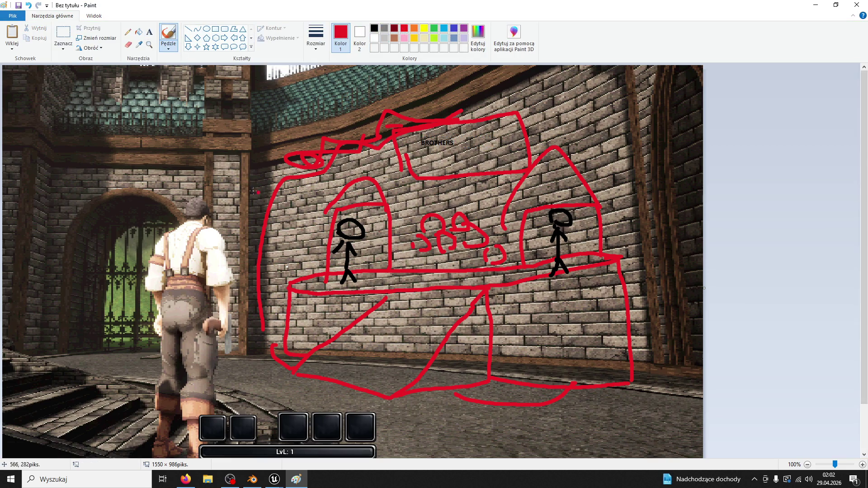
click(149, 32)
click(374, 28)
click(218, 164)
text(GOLD)
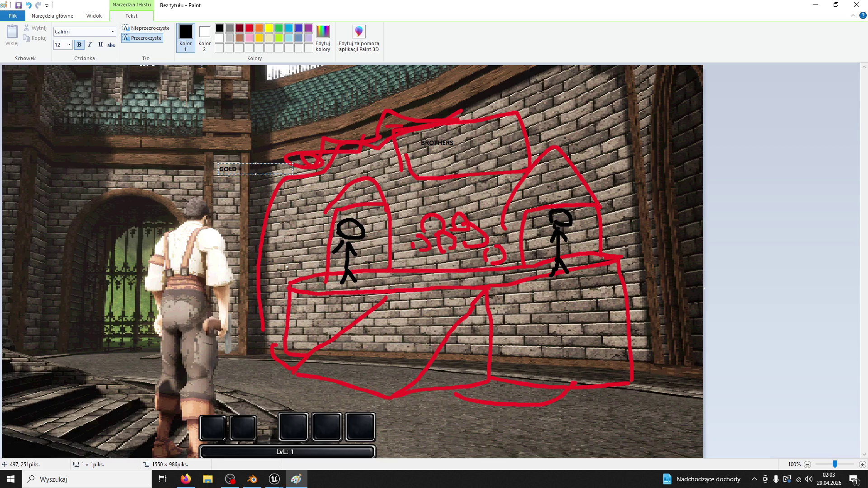
key(ctrl+a)
text(WOOD)
key(ctrl+a)
text(W)
click(534, 152)
click(533, 152)
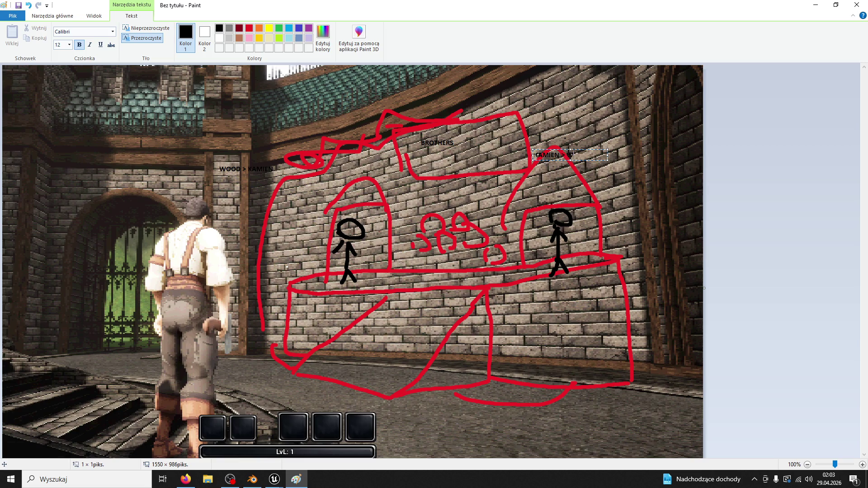
click(455, 159)
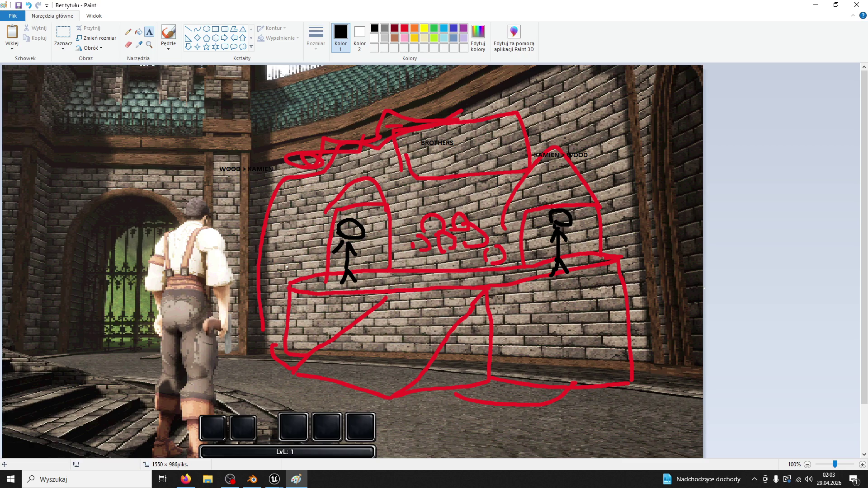
click(856, 5)
click(456, 240)
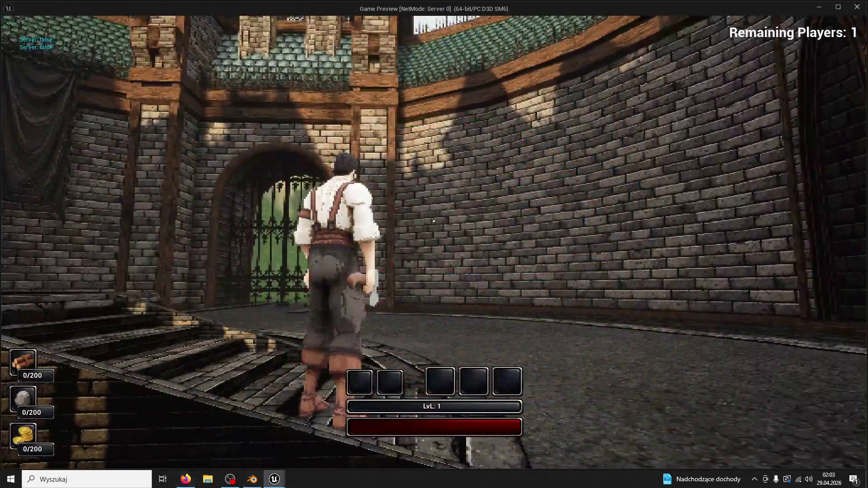
Stop the game preview and search the Content Drawer for 'dawinpc', then 'daw' and 'bon'.
key(Escape)
click(36, 462)
text(da)
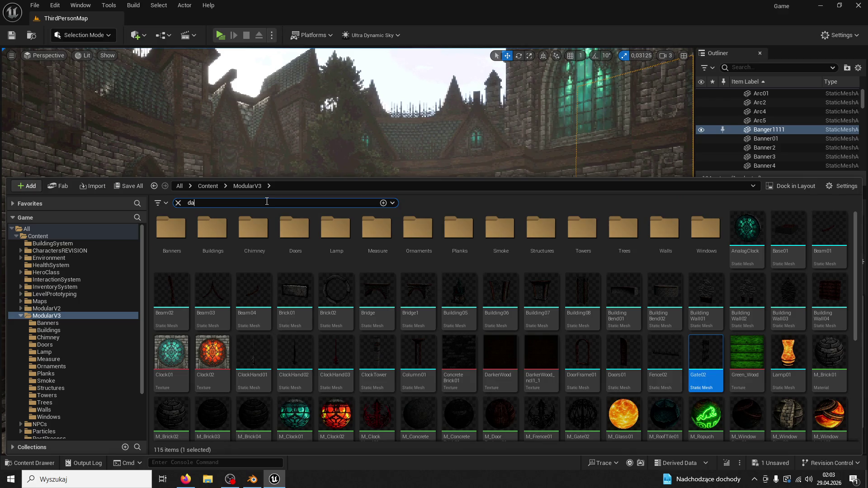
text(winpc)
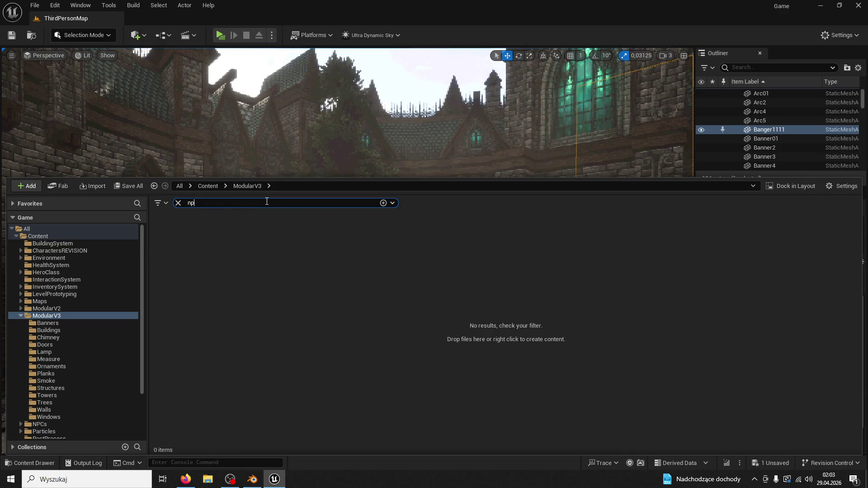
click(38, 236)
click(178, 203)
text(da)
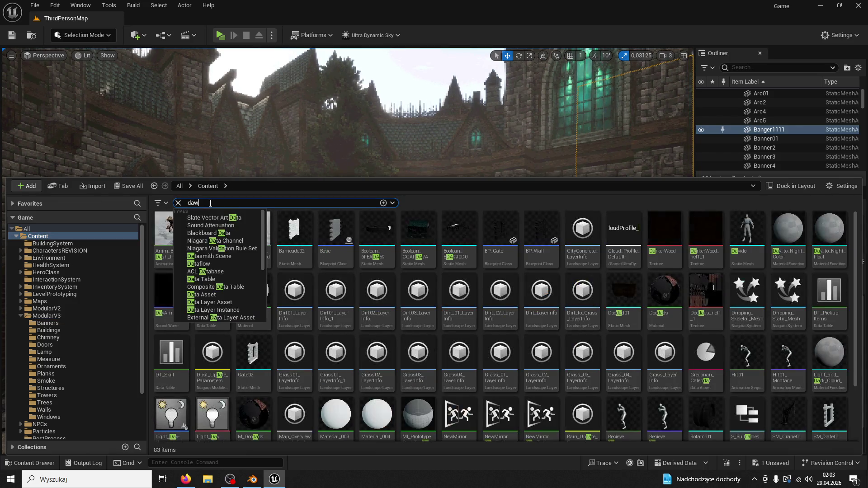
text(w)
key(BackSpace)
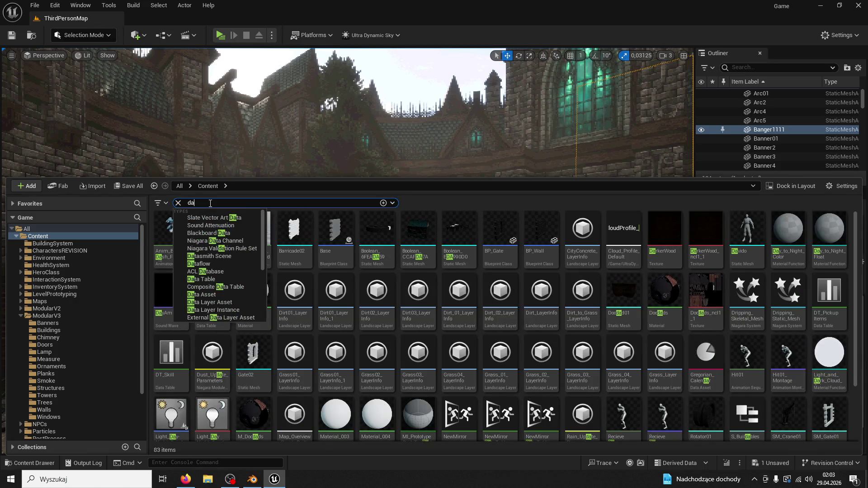
key(BackSpace)
text(b)
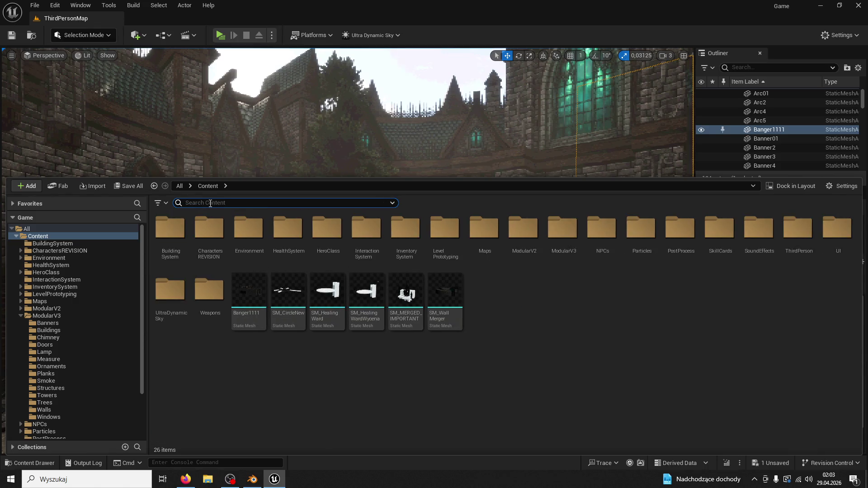
text(on)
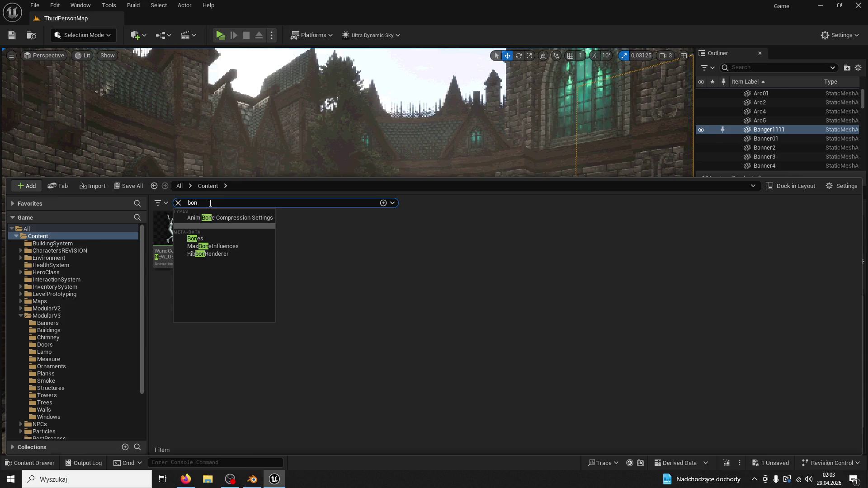
Refine the search via 'dawidek' and 'dawi' down to 'da', close the drawer, and select Davido.
click(243, 205)
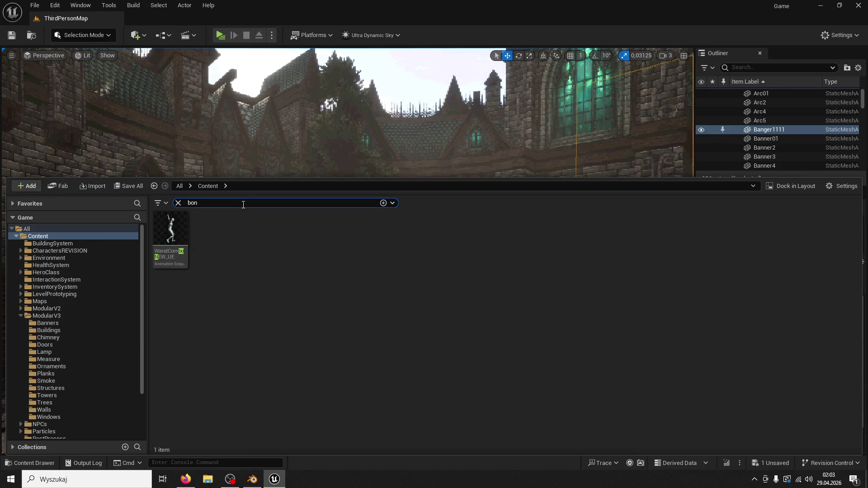
text(dawidek)
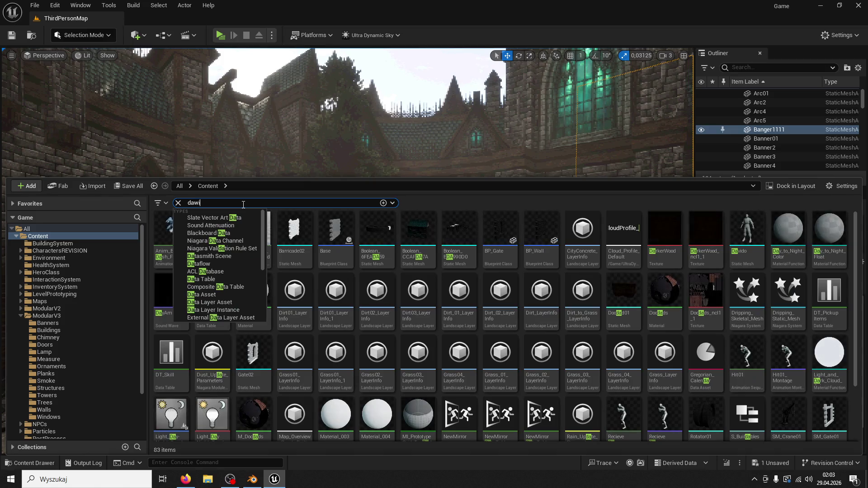
key(Return)
key(BackSpace)
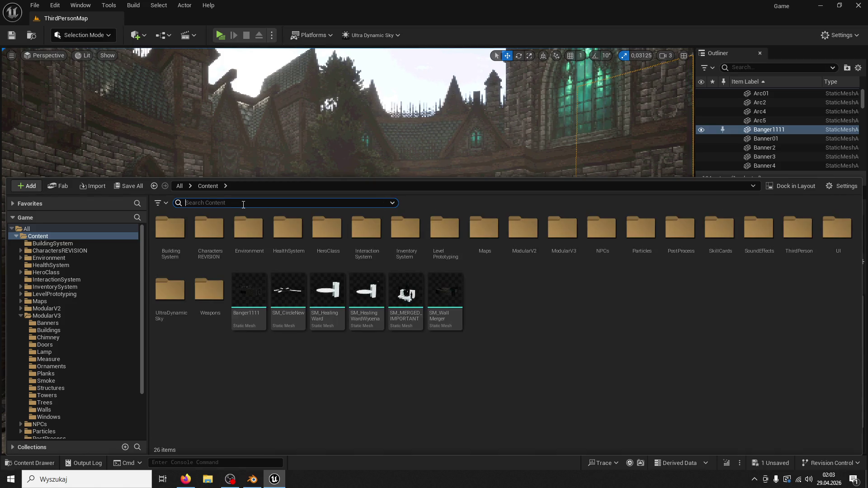
text(dawi)
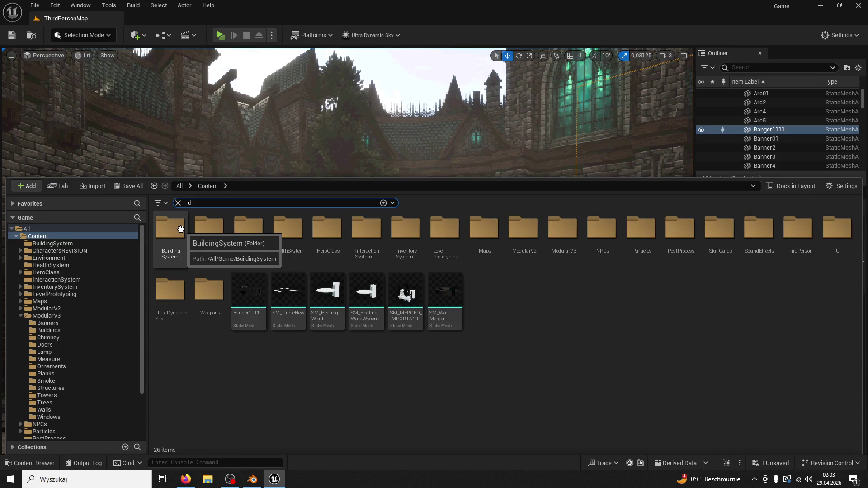
key(Return)
key(BackSpace)
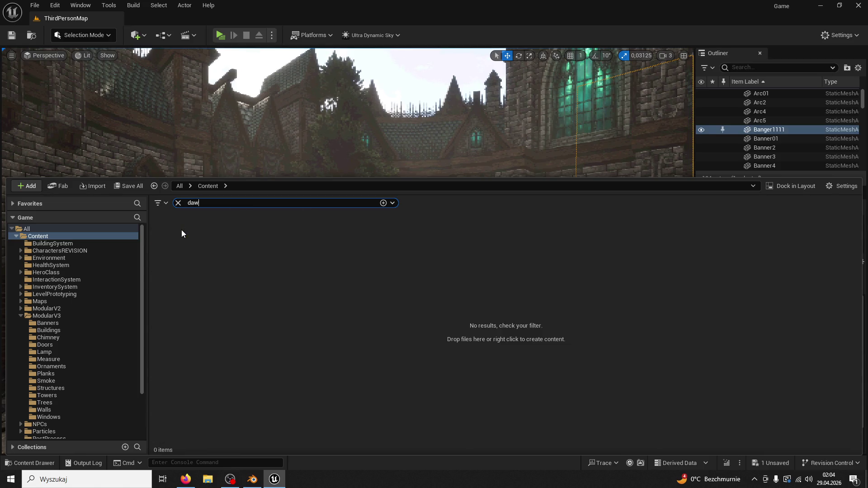
key(BackSpace)
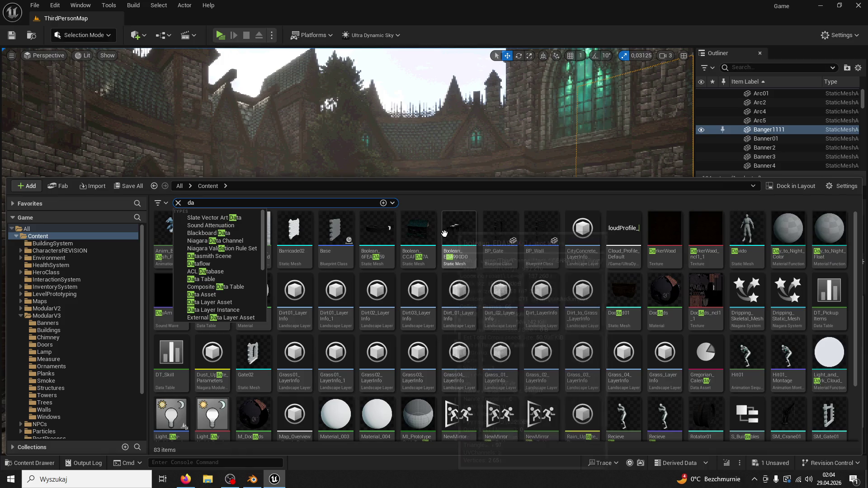
key(Escape)
key(ctrl+space)
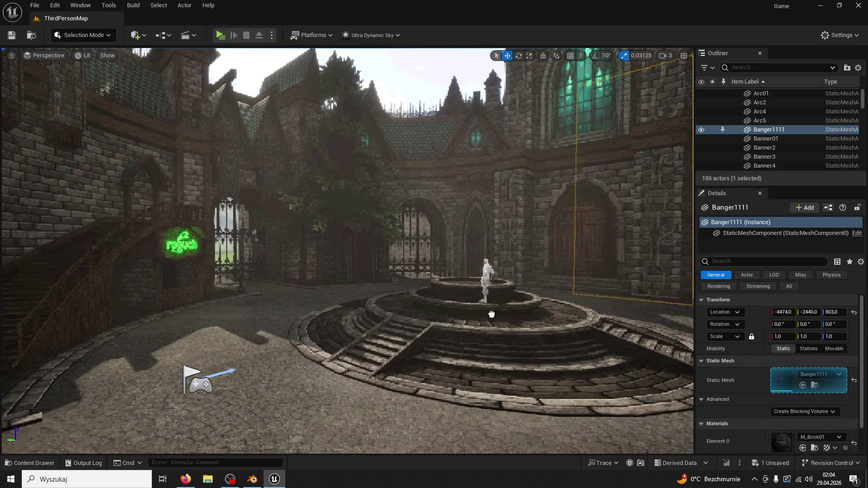
click(518, 388)
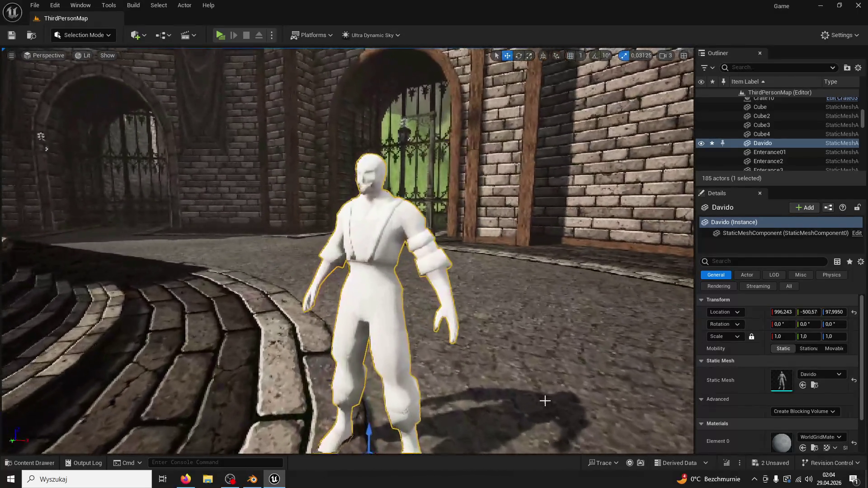
Search the assets for 'pc' and apply the unnamed_Mat face material to Davido.
click(30, 463)
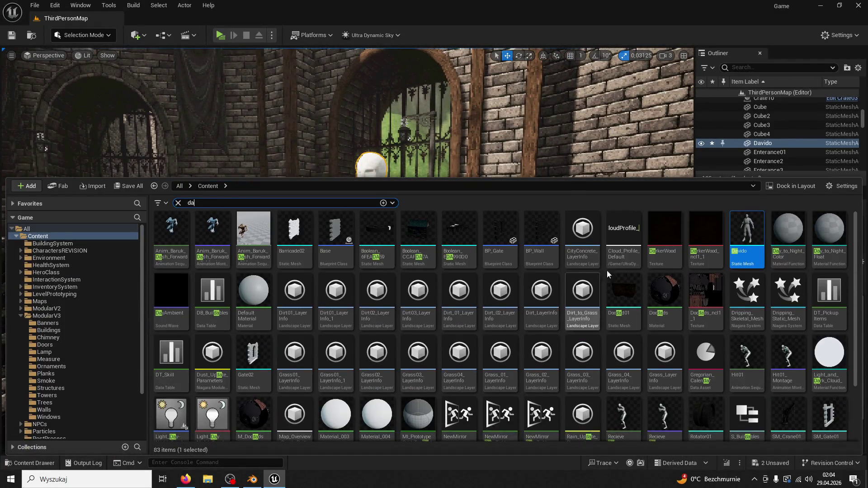
scroll(646, 262, down, 2)
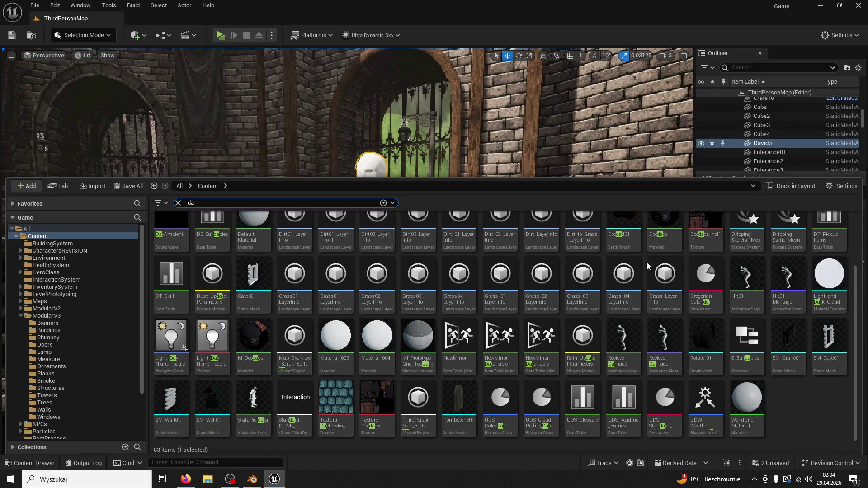
scroll(587, 266, up, 2)
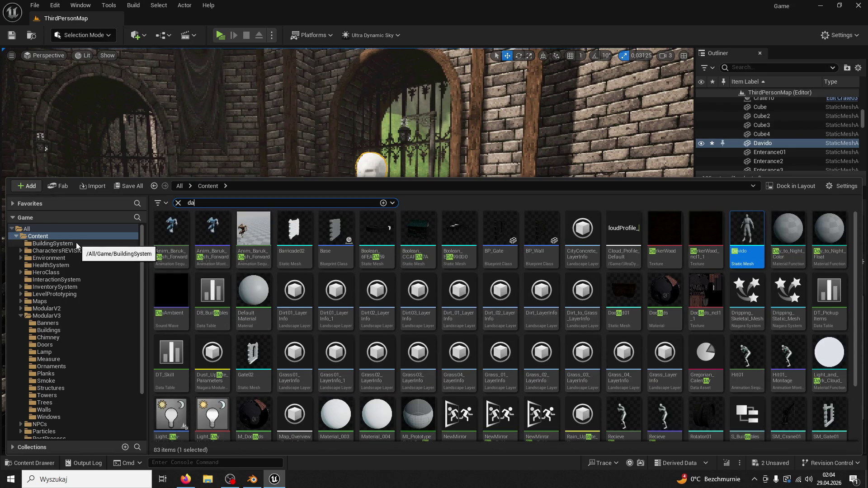
click(212, 202)
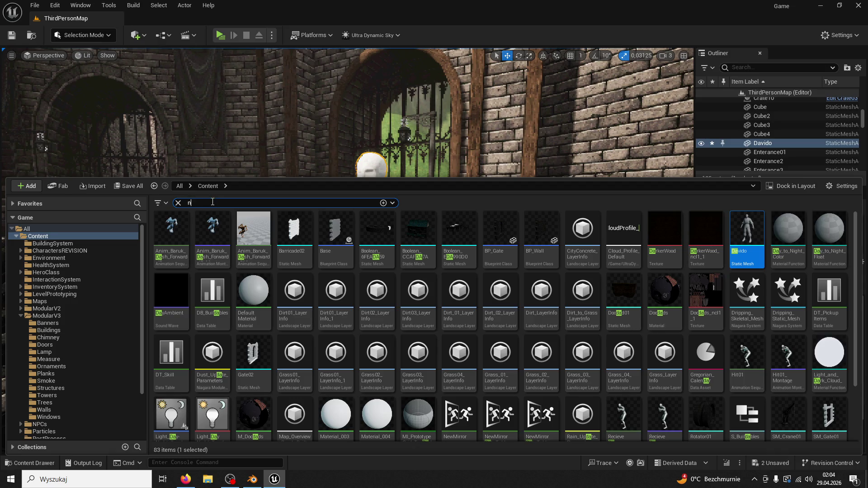
text(pc)
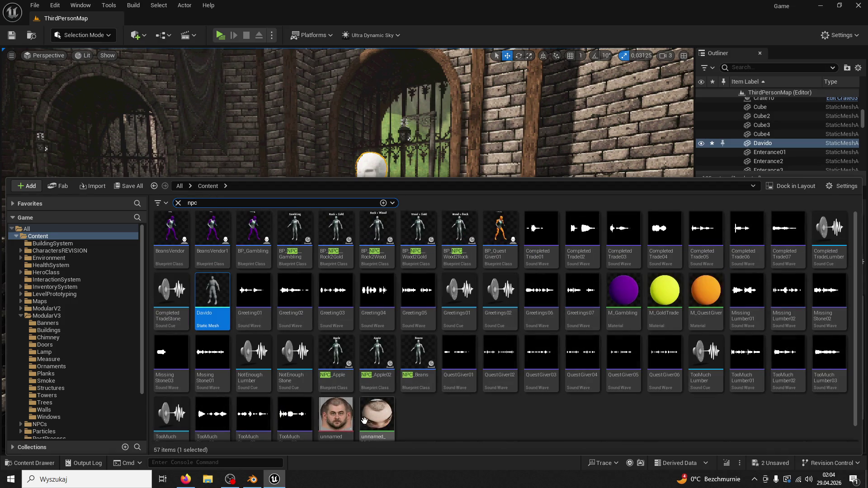
click(377, 413)
key(ctrl+space)
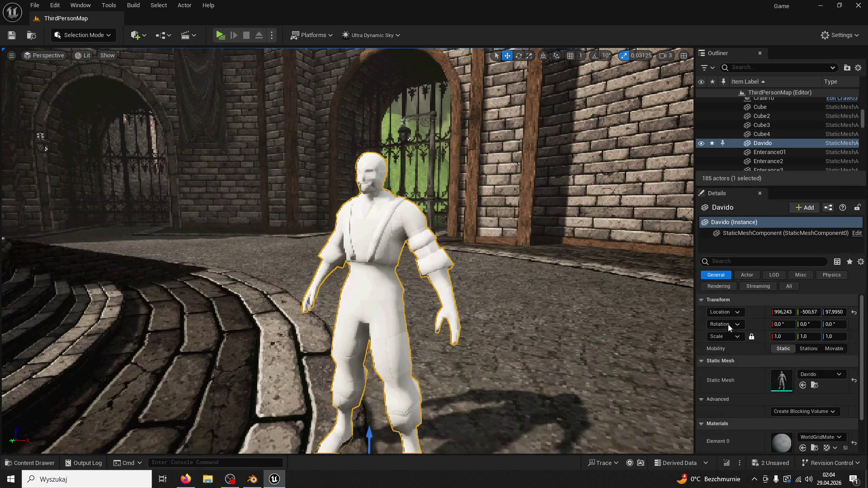
Fly the view toward the gate and lower the viewport camera speed to 0.33.
click(34, 461)
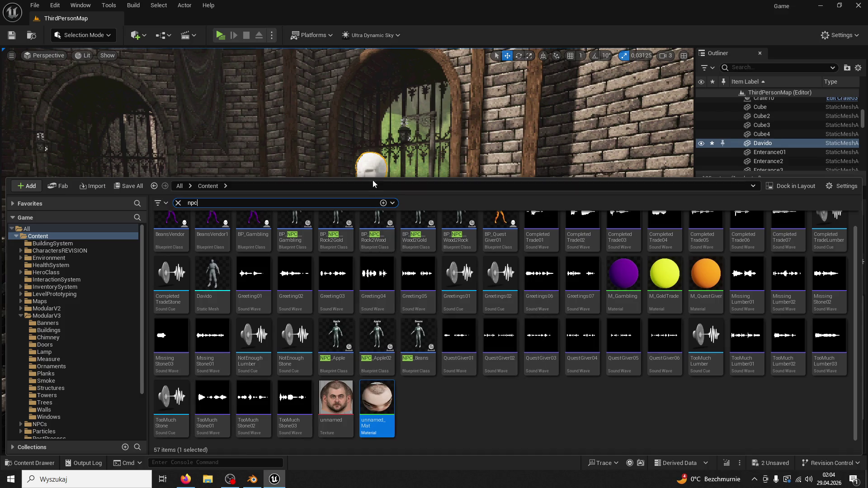
key(ctrl+space)
scroll(801, 414, down, 2)
scroll(802, 414, up, 2)
scroll(801, 417, down, 2)
scroll(801, 430, up, 2)
mouse_move(452, 271)
mouse_down()
mouse_move(474, 203)
mouse_move(375, 208)
mouse_move(652, 63)
mouse_up()
click(651, 63)
click(666, 59)
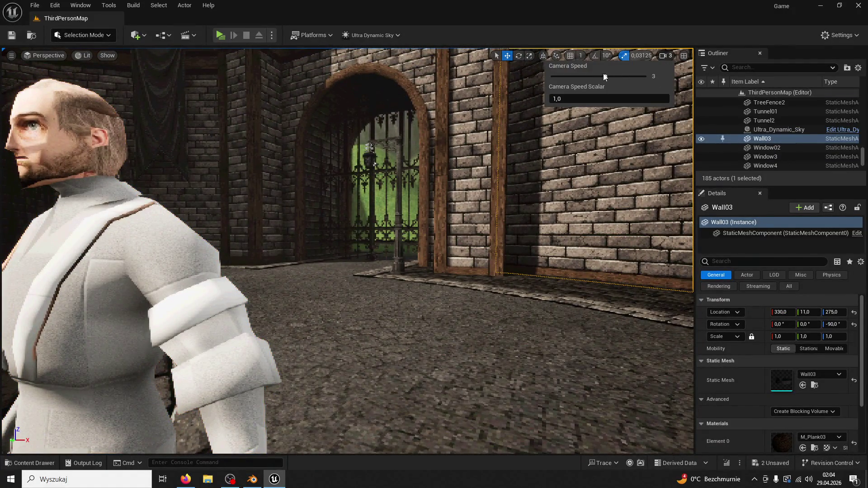
drag(604, 76, 588, 74)
Reselect Davido and move him beside the brick wall by the gate, around 729.706, -1431.2.
mouse_move(374, 164)
mouse_down()
mouse_move(275, 164)
mouse_move(2, 43)
mouse_up()
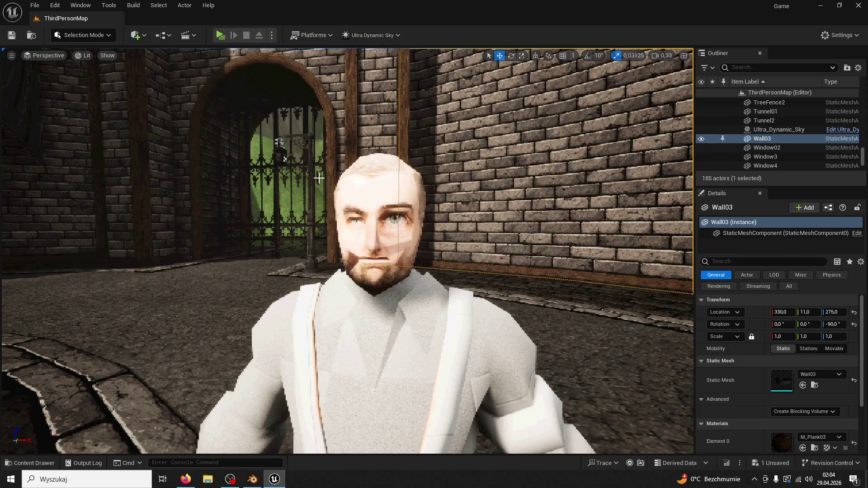
scroll(316, 190, down, 3)
click(372, 285)
scroll(357, 307, up, 5)
drag(347, 356, 406, 205)
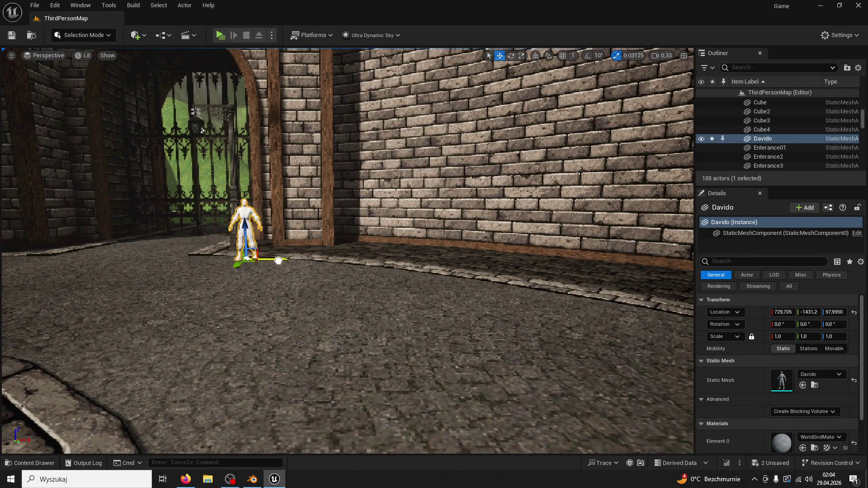
click(220, 35)
key(w)
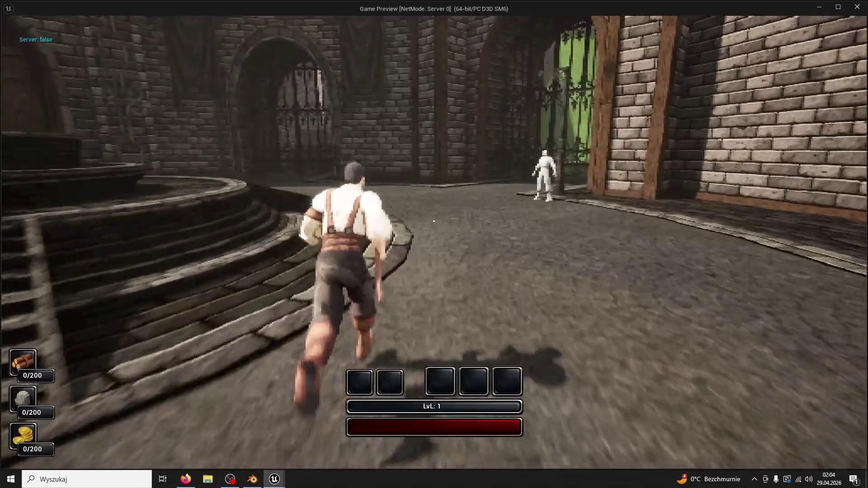
key(w)
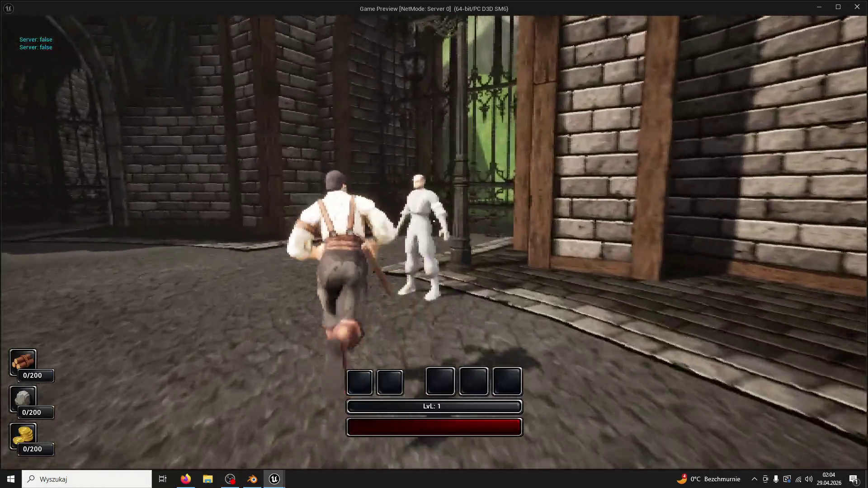
key(w)
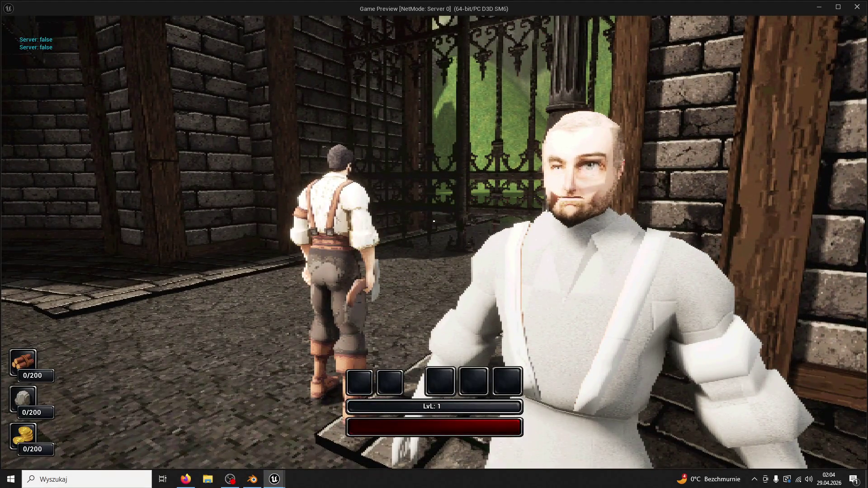
key(super)
key(super)
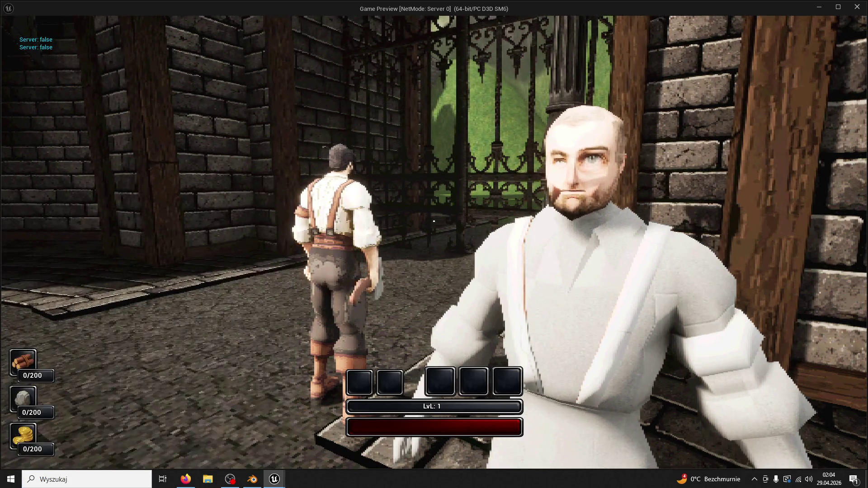
key(Escape)
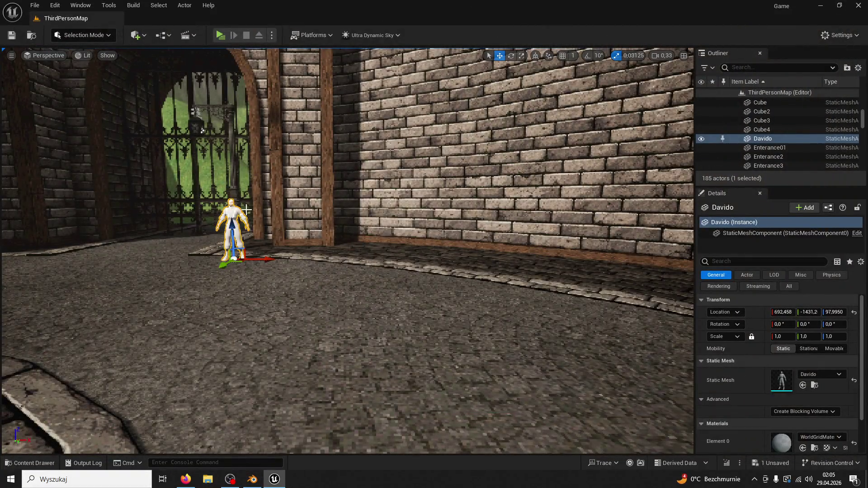
View the face texture from the asset browser, then launch a Play In Editor test.
click(35, 465)
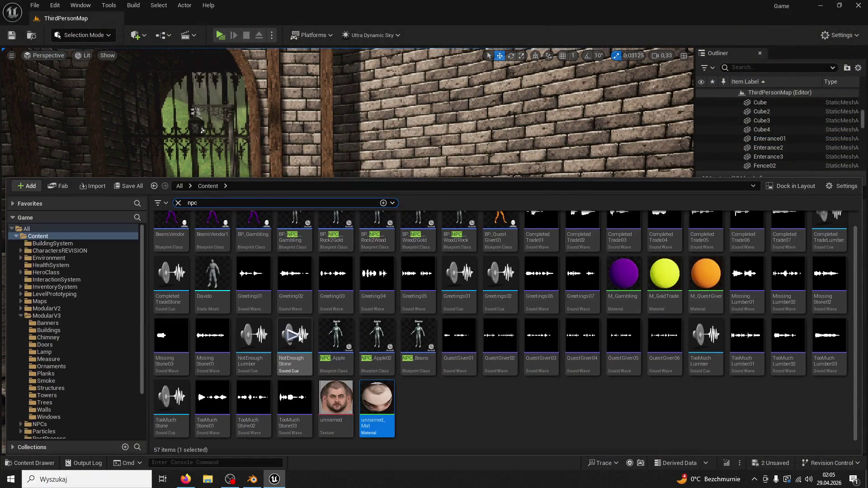
double_click(338, 393)
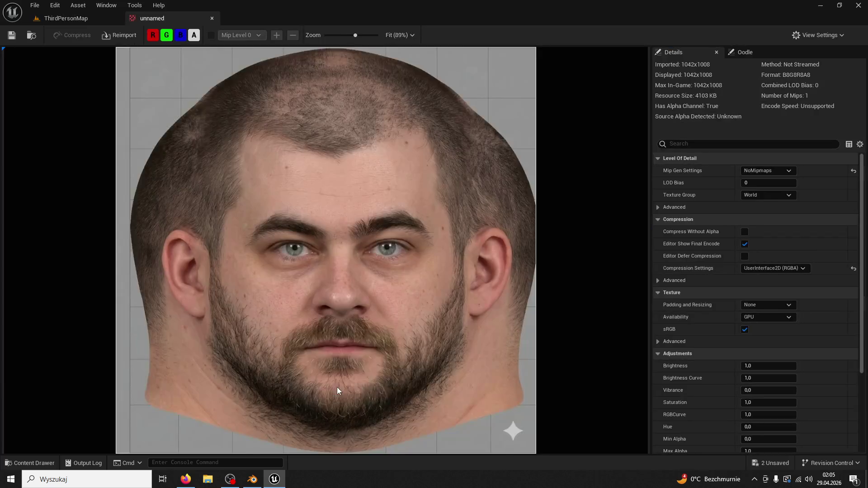
click(215, 17)
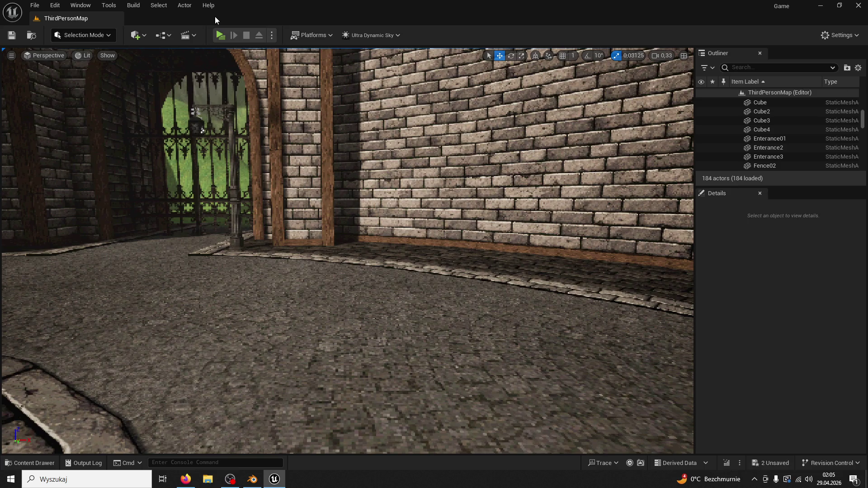
click(220, 35)
Run and jump the character around the fountain courtyard and brick streets, then stop the preview.
key(space)
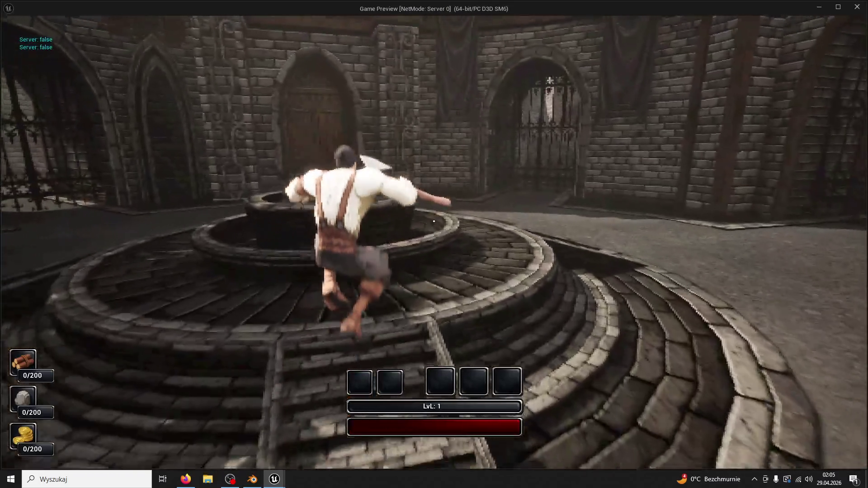
key(w)
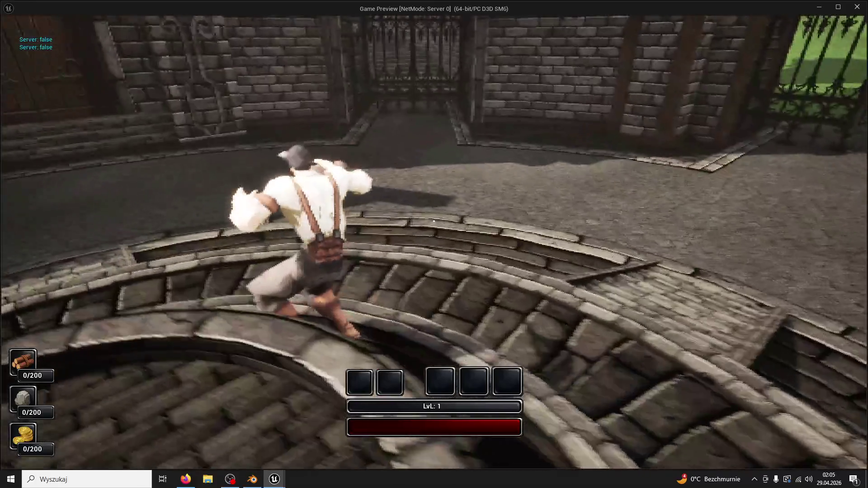
key(w)
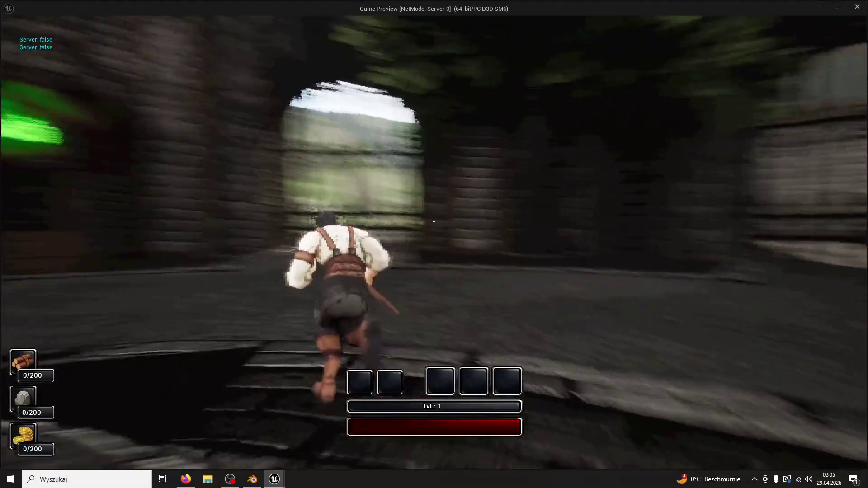
key(w)
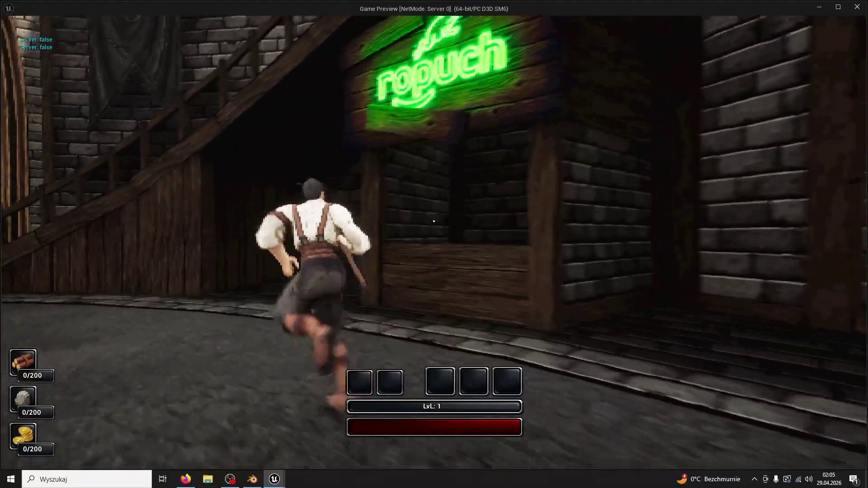
key(w)
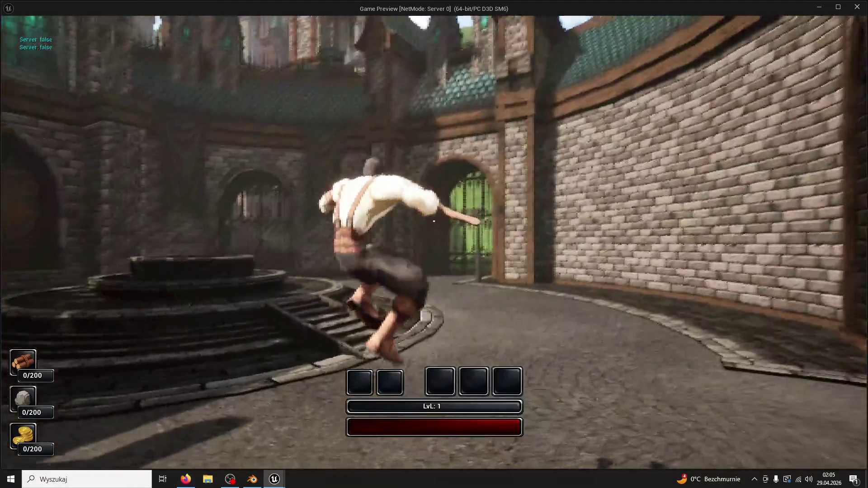
key(w)
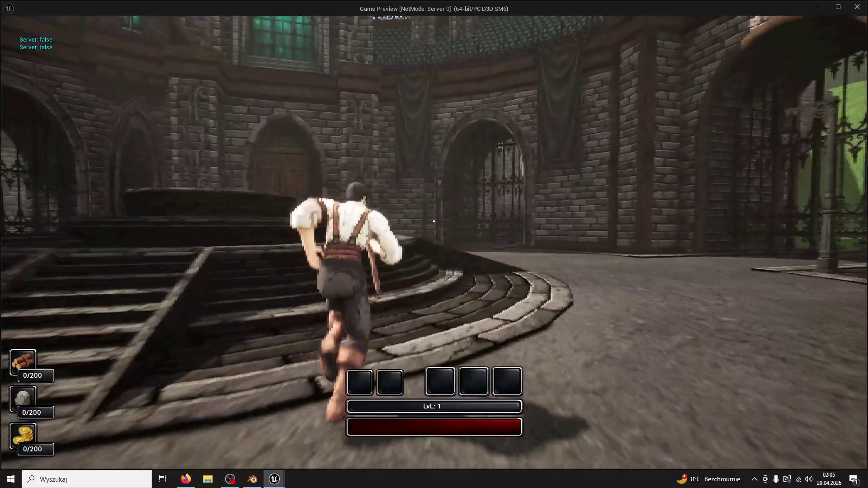
key(Escape)
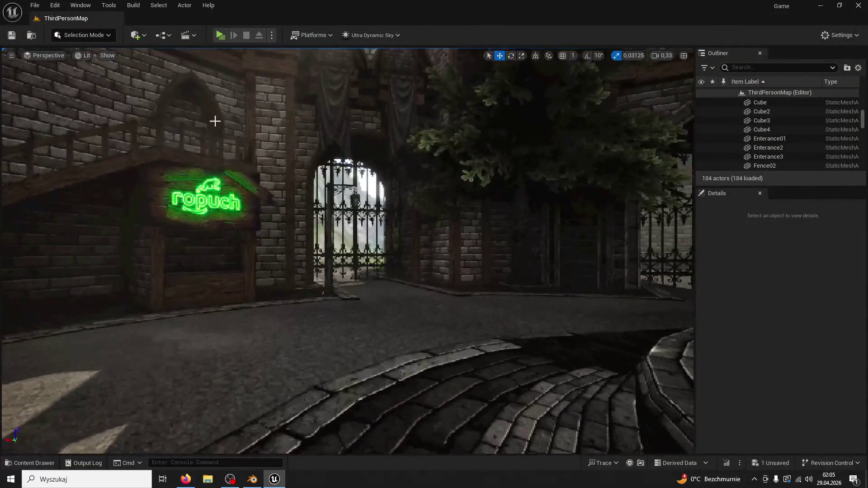
Raise the viewport camera speed to 3 and select the lamp post by the gate.
click(658, 56)
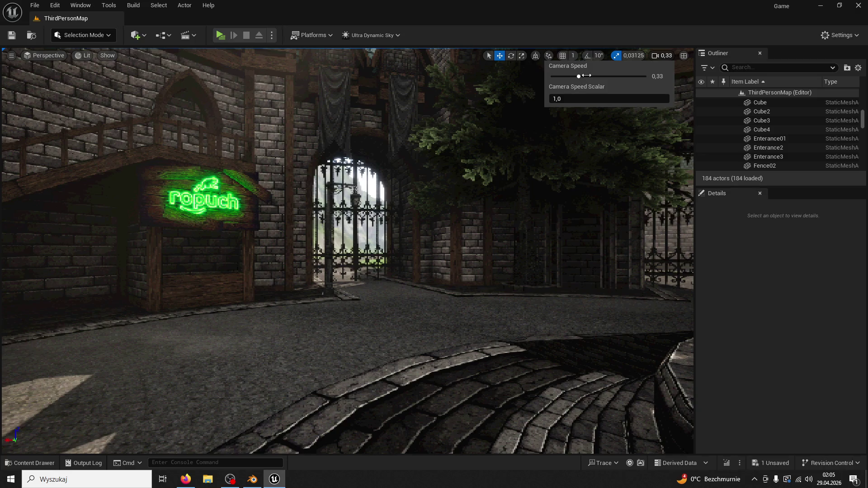
drag(584, 75, 602, 77)
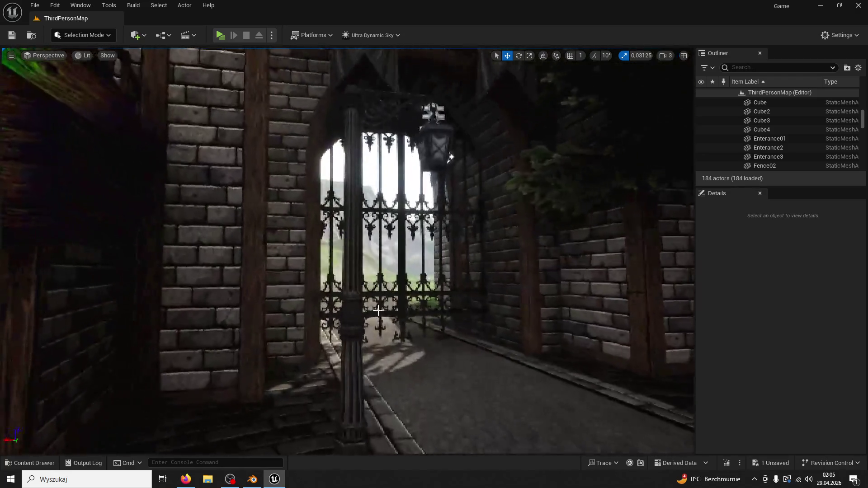
click(344, 317)
click(310, 286)
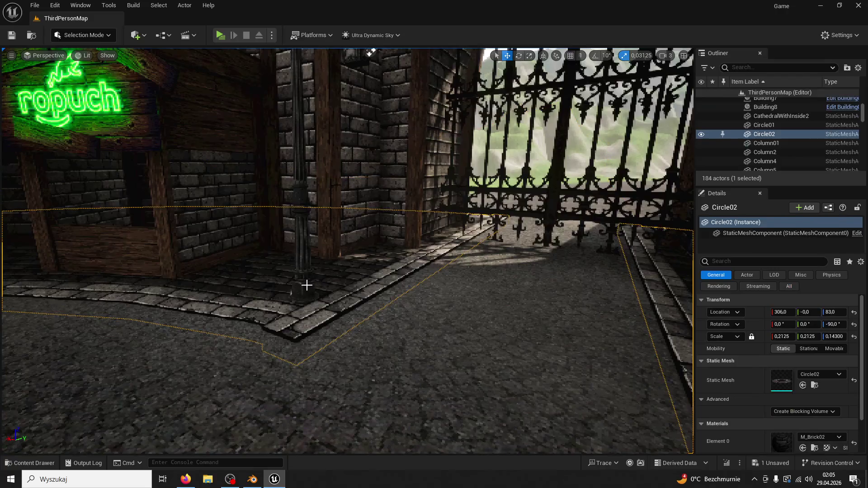
Duplicate the lamp post by the gate as BP_Lamp5 outside the town wall.
click(285, 299)
key(ctrl+d)
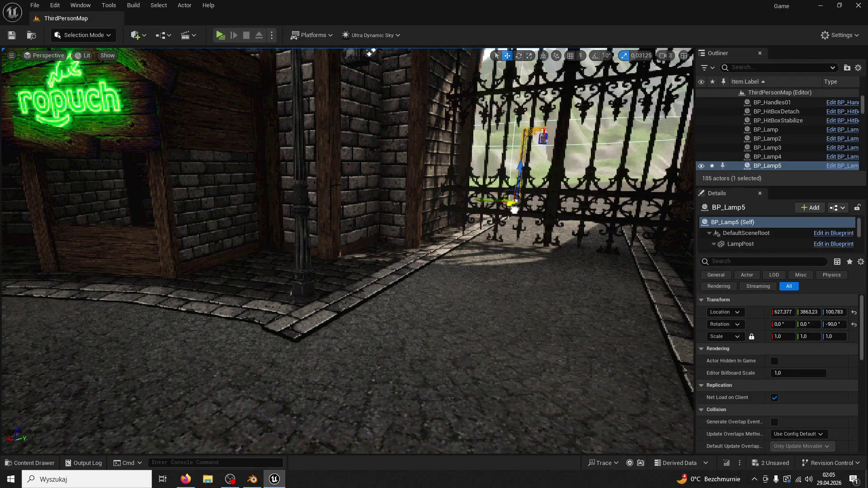
key(f)
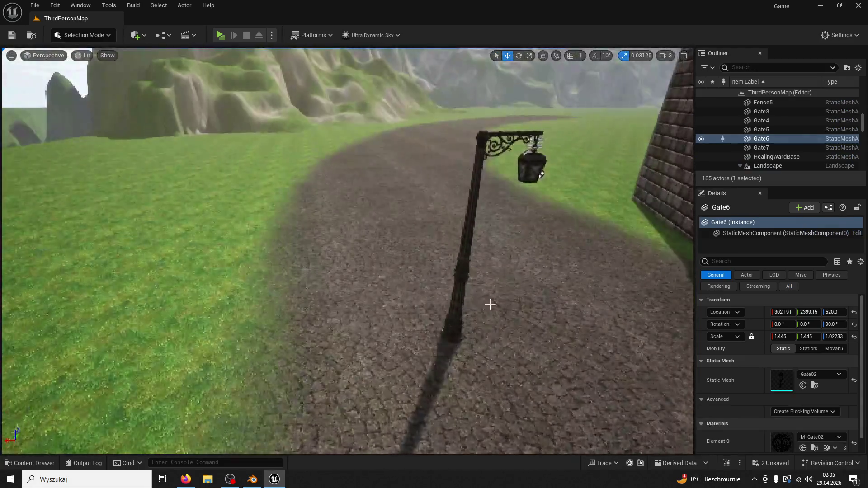
click(540, 175)
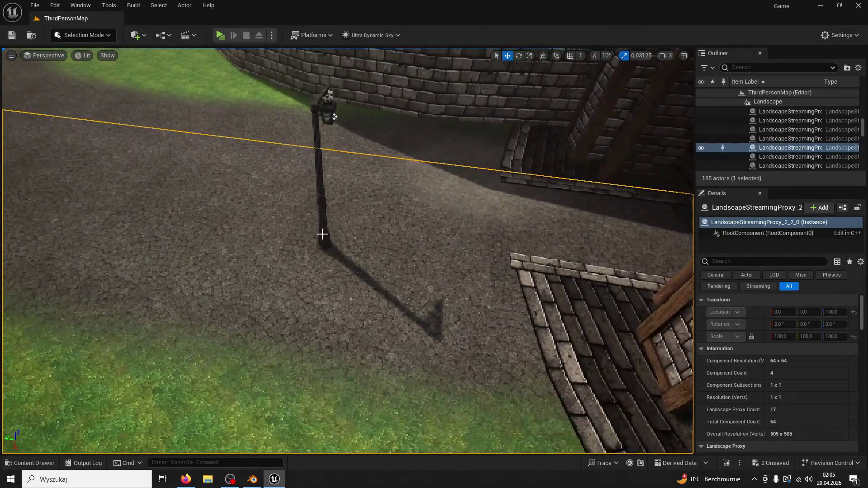
click(321, 235)
Copy BP_Lamp5 as BP_Lamp6 further along the path, turned about 97 degrees.
mouse_move(330, 250)
mouse_down()
mouse_move(335, 293)
mouse_move(384, 160)
mouse_move(325, 131)
mouse_move(179, 123)
mouse_up()
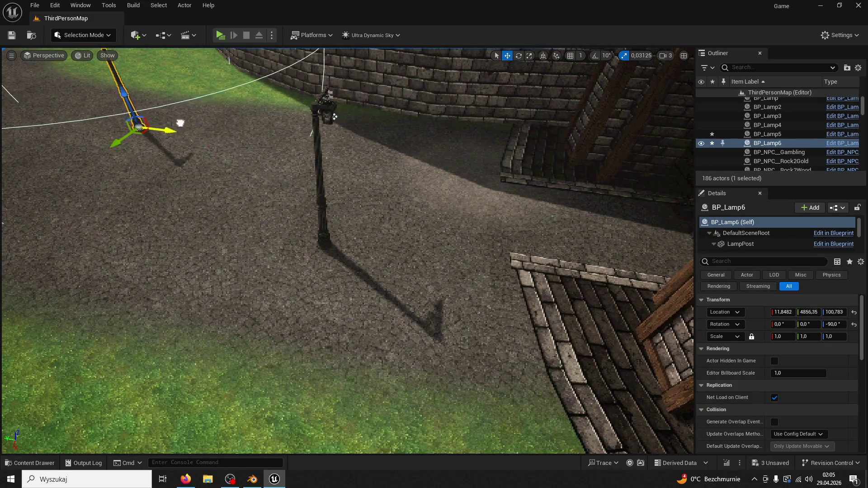
click(518, 57)
mouse_move(145, 151)
mouse_down()
mouse_move(118, 149)
mouse_move(104, 136)
mouse_up()
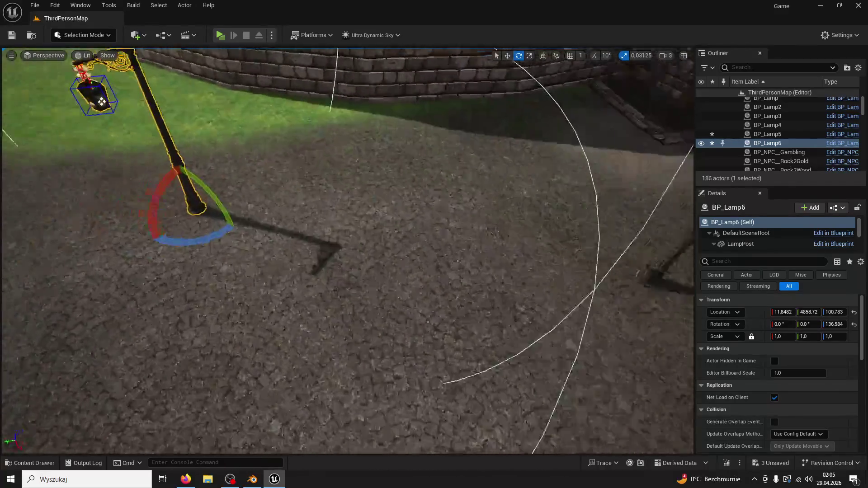
key(f)
mouse_move(345, 333)
mouse_down()
mouse_move(363, 342)
mouse_move(357, 346)
mouse_move(447, 284)
mouse_up()
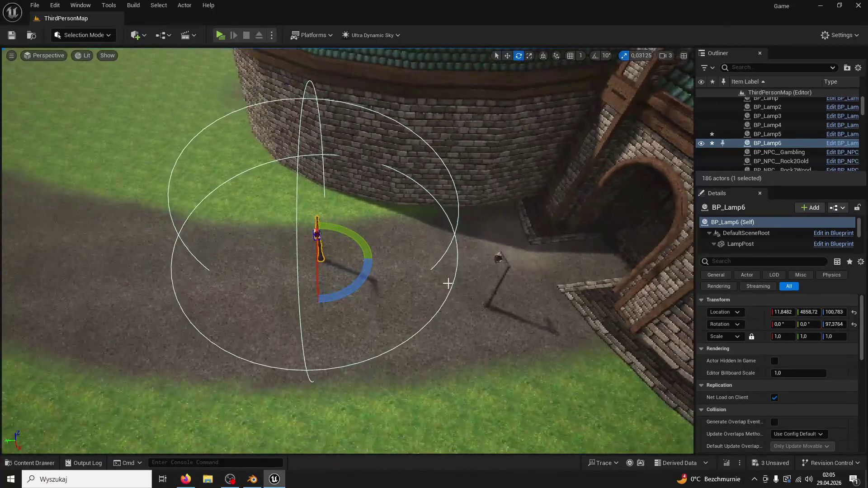
Place BP_Lamp7 far left on the path, turned to about -80 degrees, then play-test.
click(494, 296)
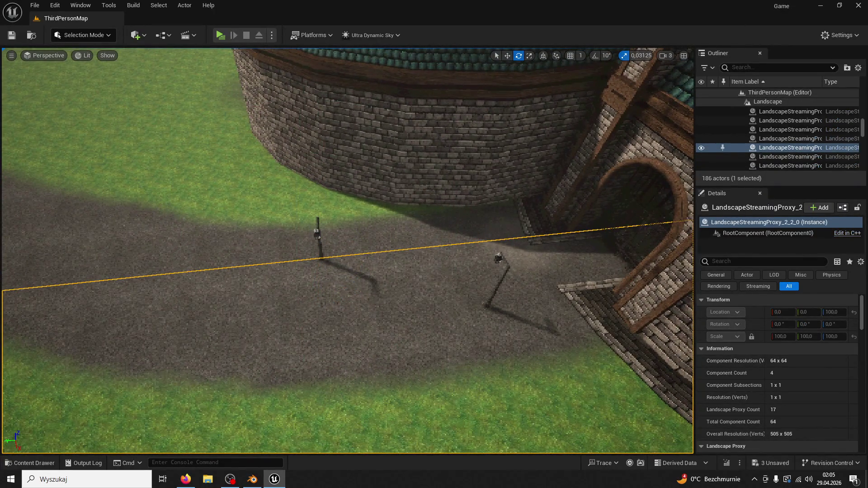
click(493, 289)
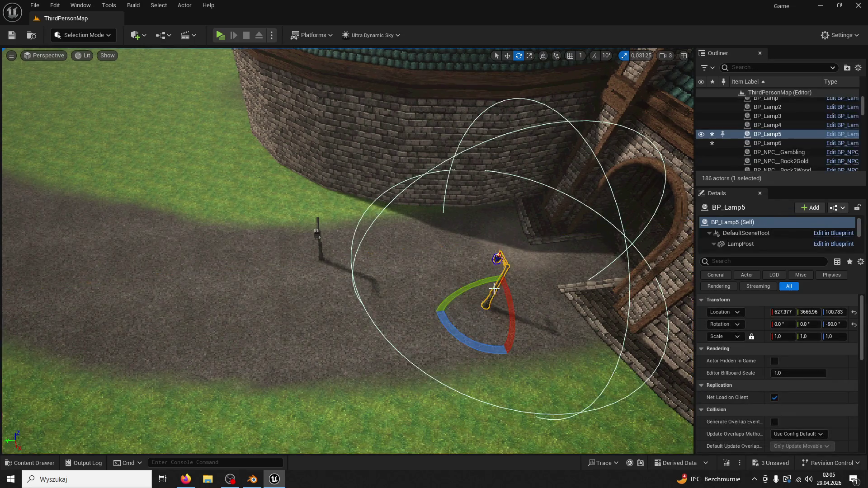
click(506, 67)
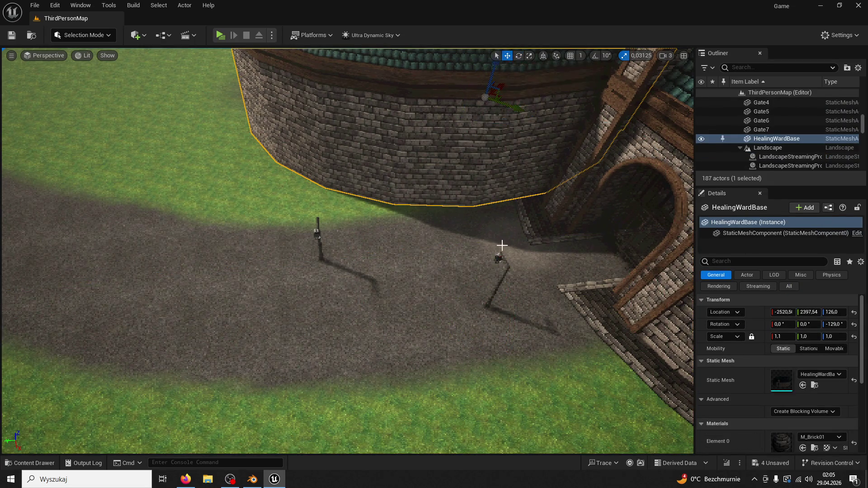
click(507, 270)
mouse_move(509, 299)
mouse_down()
mouse_move(357, 312)
mouse_move(67, 377)
mouse_move(424, 122)
mouse_up()
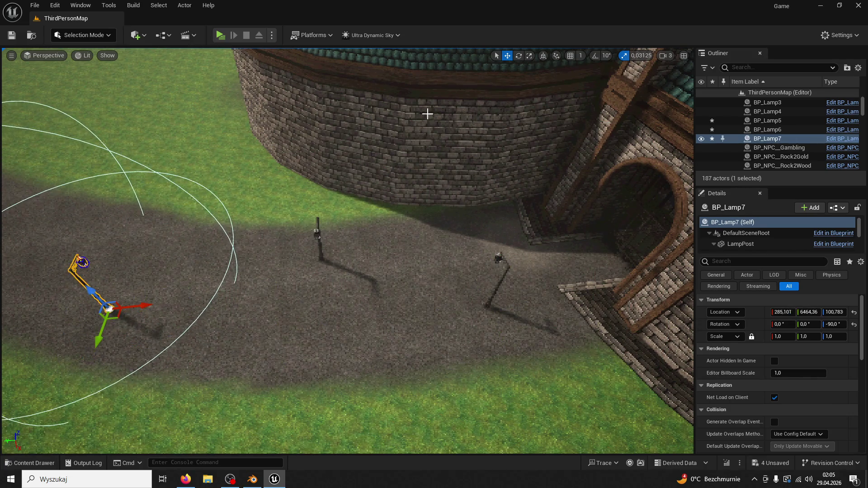
click(518, 55)
mouse_move(157, 313)
mouse_down()
mouse_move(176, 303)
mouse_move(164, 306)
mouse_up()
click(220, 35)
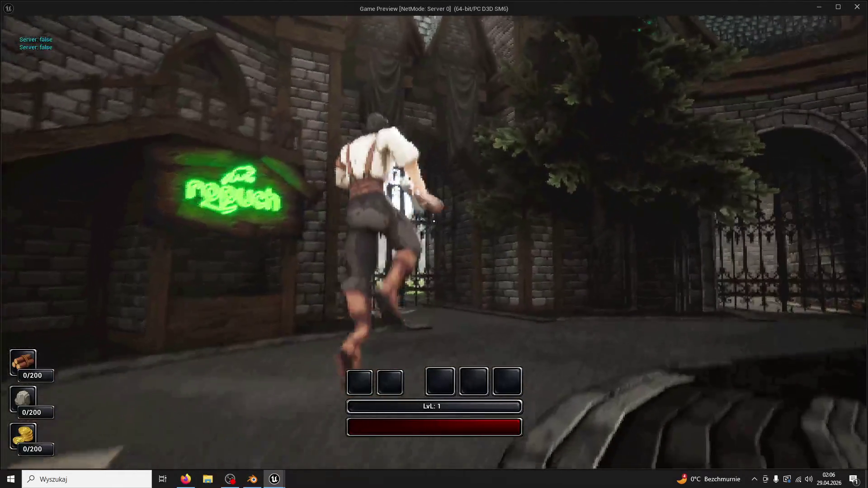
After a short run toward the iron gate, space BP_Lamp5, BP_Lamp6 and BP_Lamp7 along the path.
key(space)
key(w)
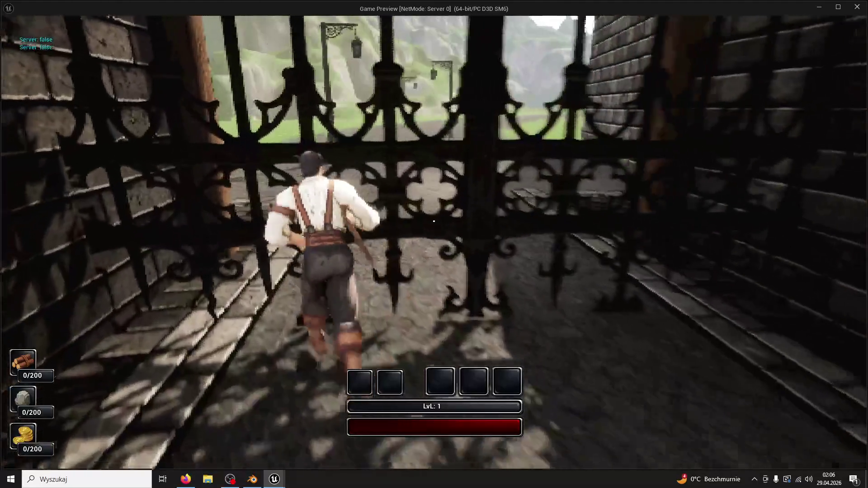
key(Escape)
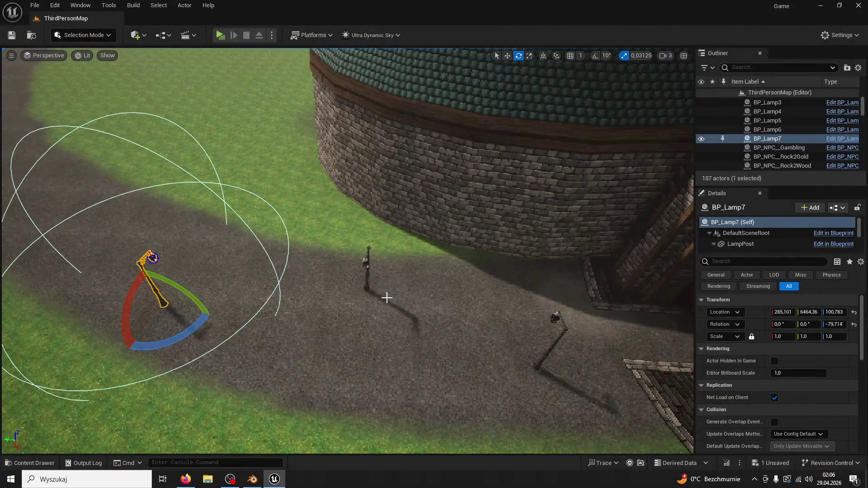
click(367, 285)
click(366, 279)
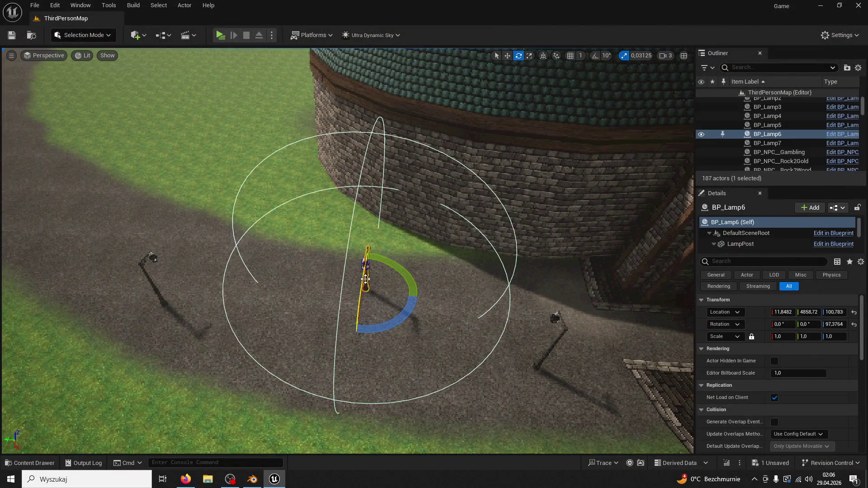
click(508, 57)
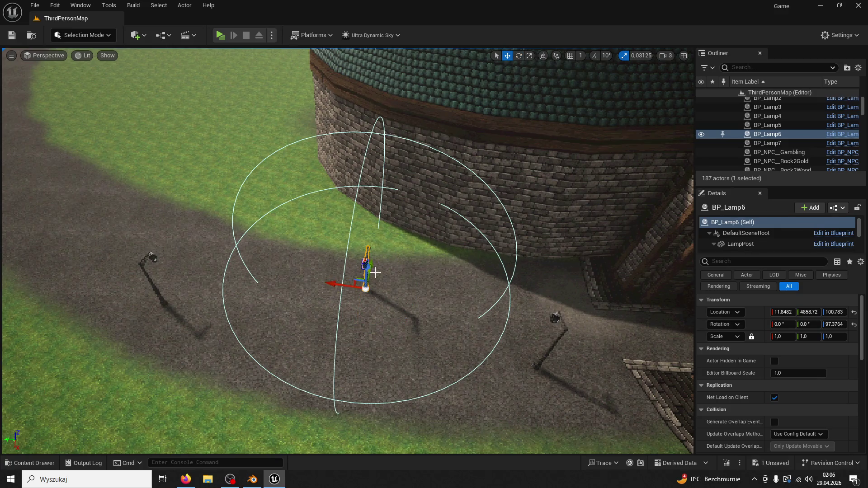
mouse_move(373, 264)
mouse_down()
mouse_move(381, 242)
mouse_move(321, 251)
mouse_up()
click(162, 302)
mouse_move(140, 331)
mouse_down()
mouse_move(104, 322)
mouse_move(81, 373)
mouse_move(72, 330)
mouse_move(64, 337)
mouse_up()
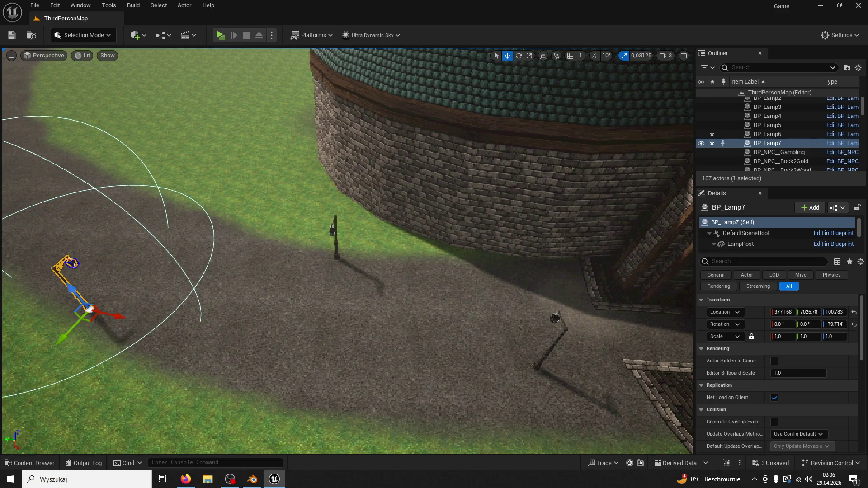
click(552, 344)
drag(552, 395, 518, 422)
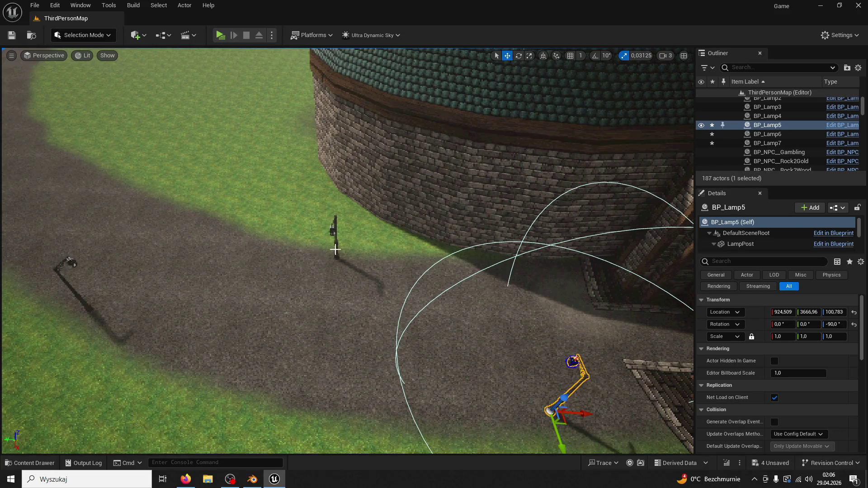
Duplicate the middle lamp as BP_Lamp8 farther left along the path and save the level.
click(347, 254)
click(337, 254)
key(ctrl+d)
mouse_move(306, 254)
mouse_down()
mouse_move(113, 209)
mouse_move(131, 174)
mouse_move(145, 179)
mouse_up()
click(13, 36)
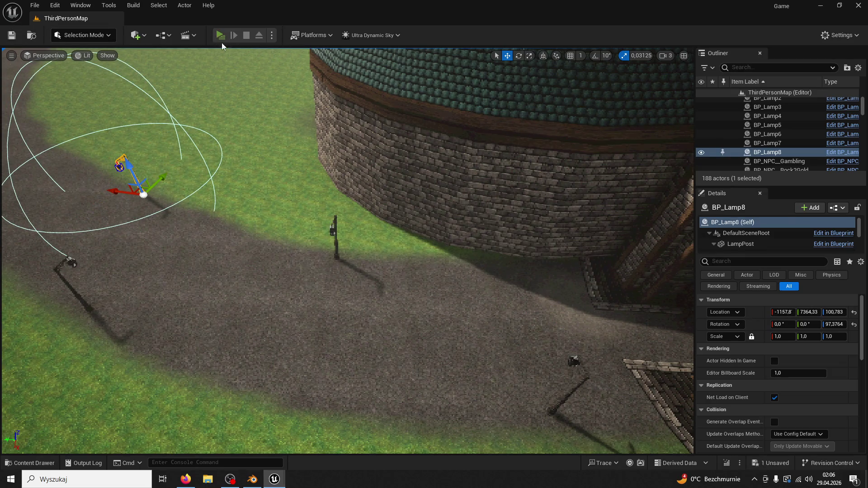
Play-test through the iron gate with the frame rate capped via console command t.maxFPS 60.
click(220, 37)
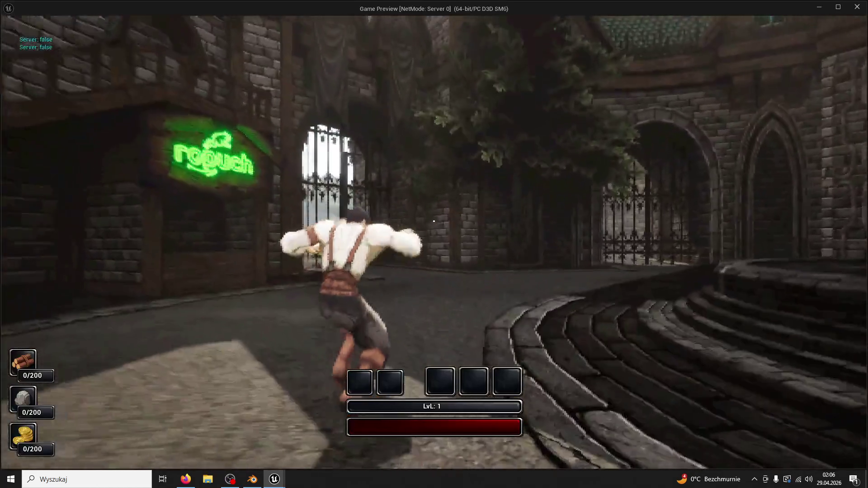
key(space)
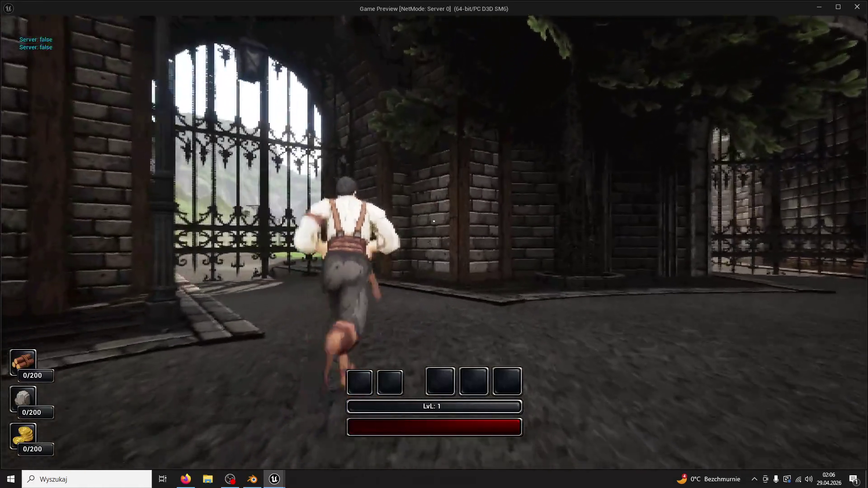
key(w)
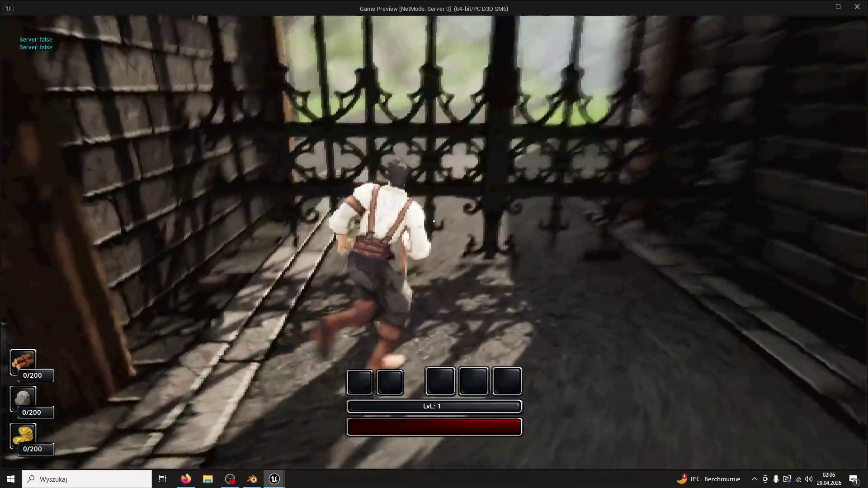
key(w)
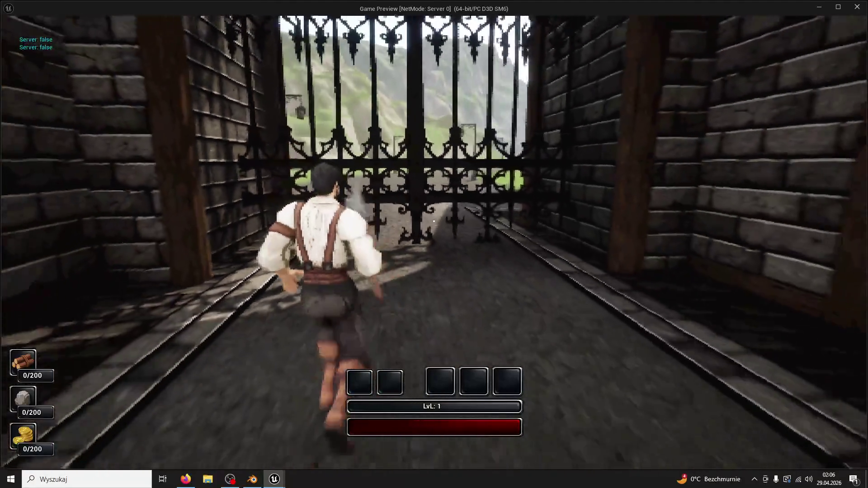
key(space)
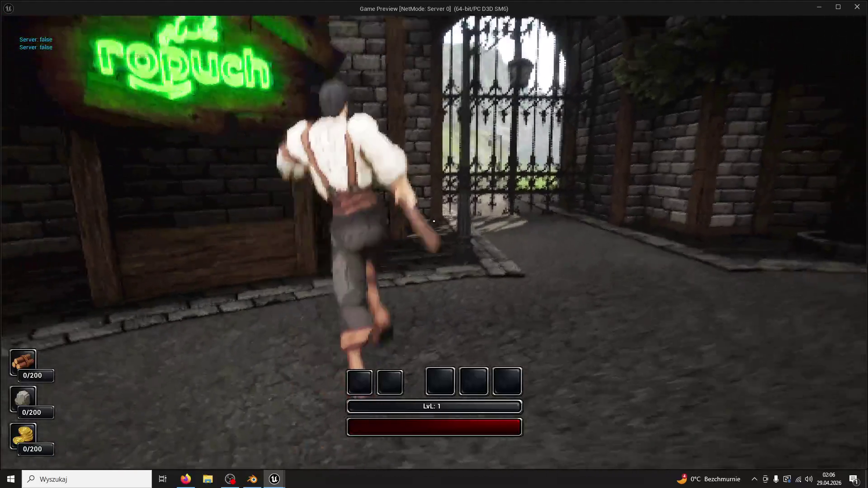
key(grave)
text(t.maxFPS 6)
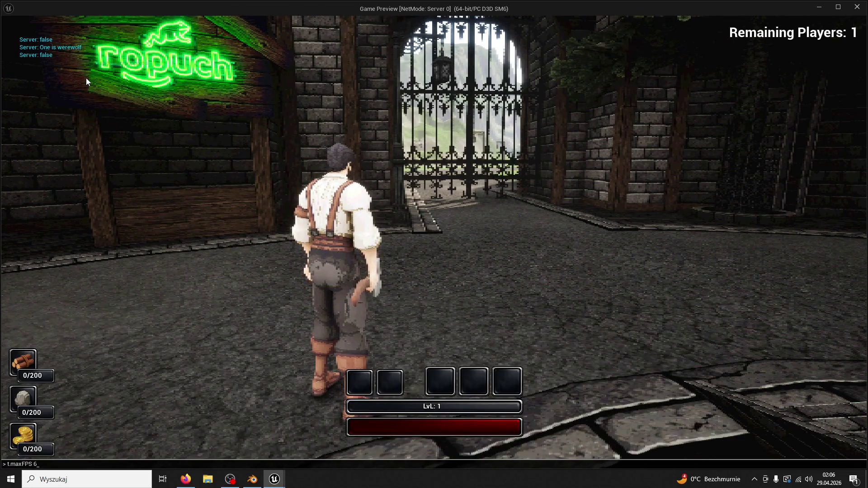
text(FPS 60)
key(Return)
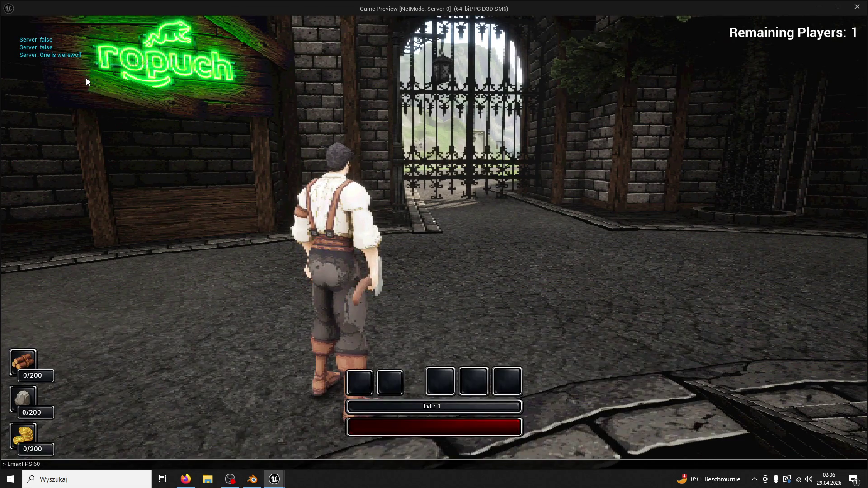
key(w)
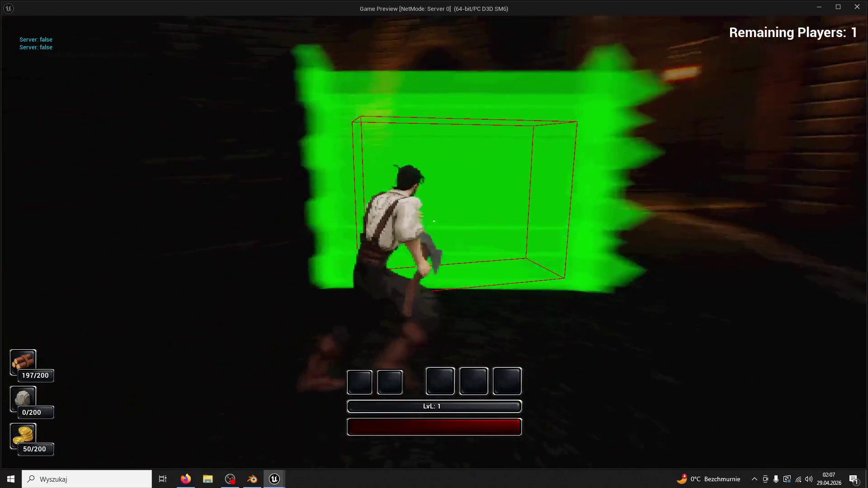
Run the werewolf through the archway, streets and plaza, swinging damaging attacks repeatedly.
key(w)
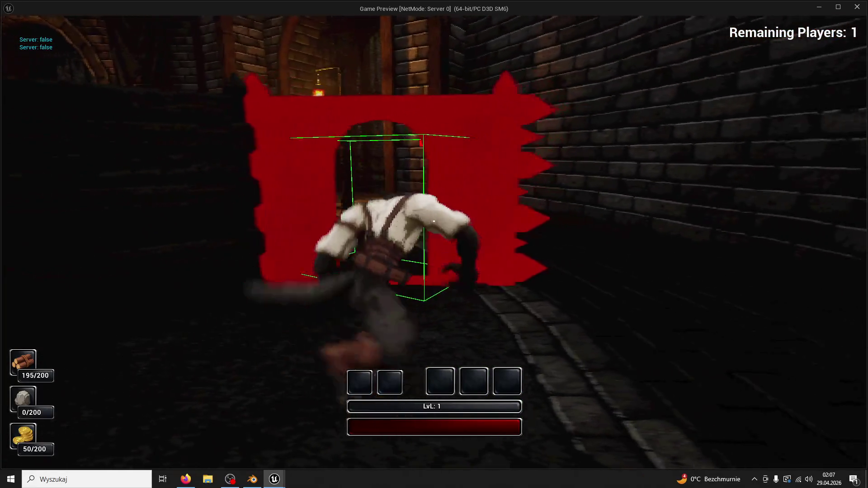
key(w)
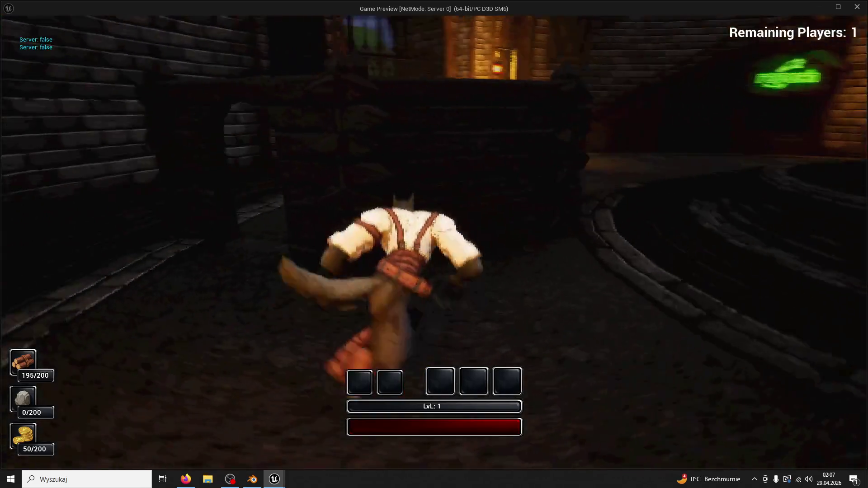
key(w)
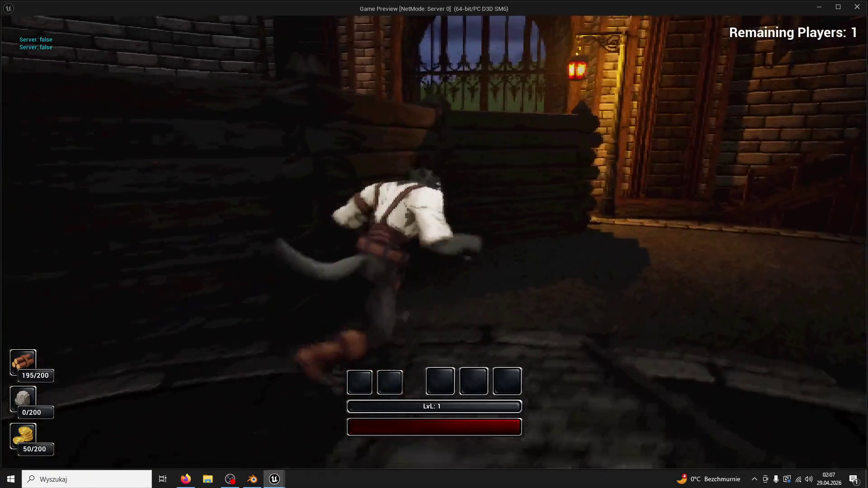
click(433, 221)
key(w)
click(433, 221)
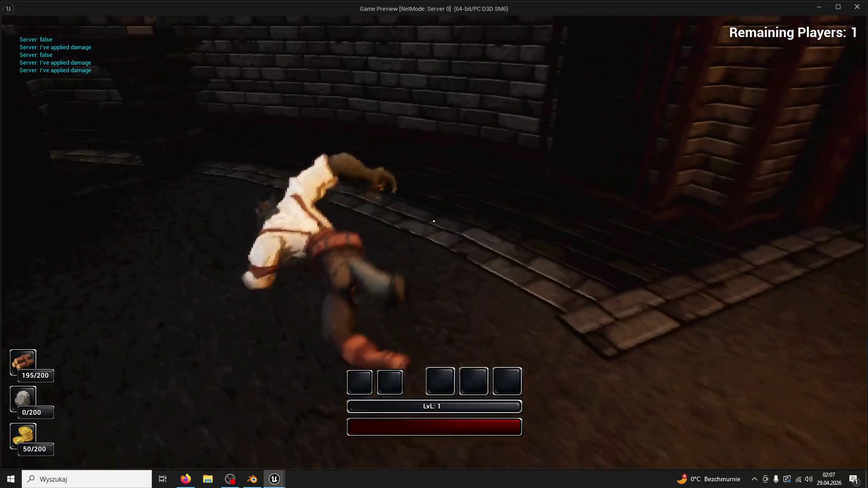
key(w)
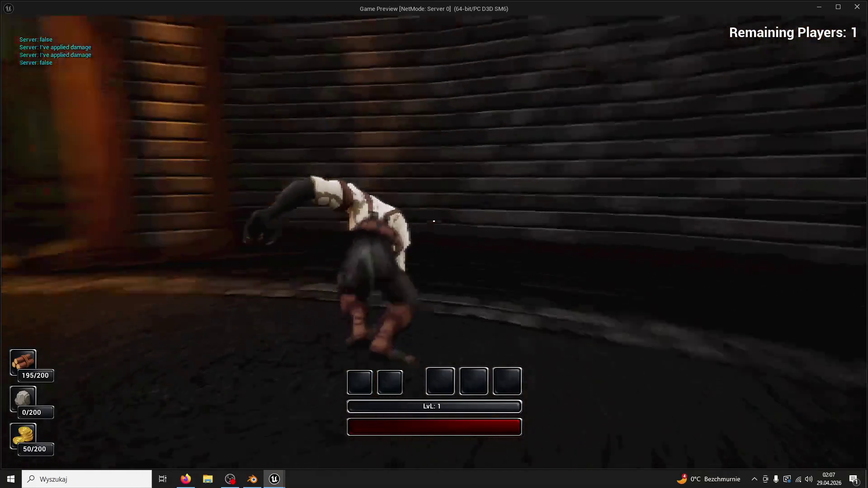
click(433, 221)
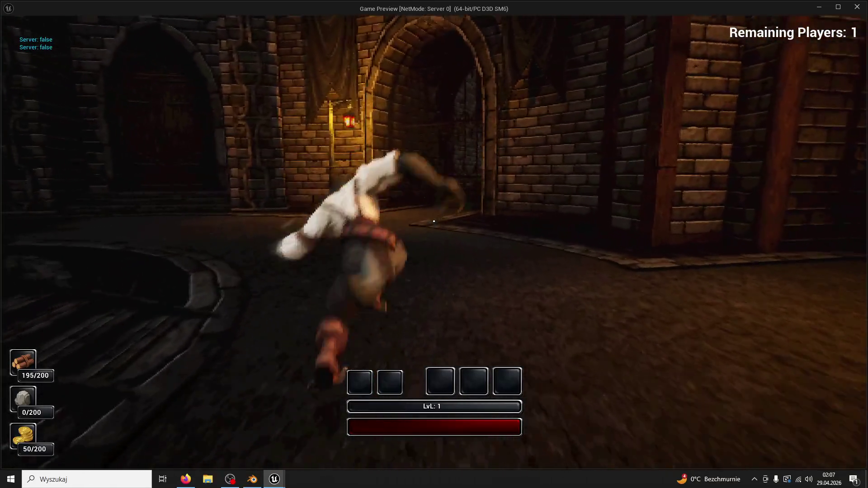
key(w)
click(433, 221)
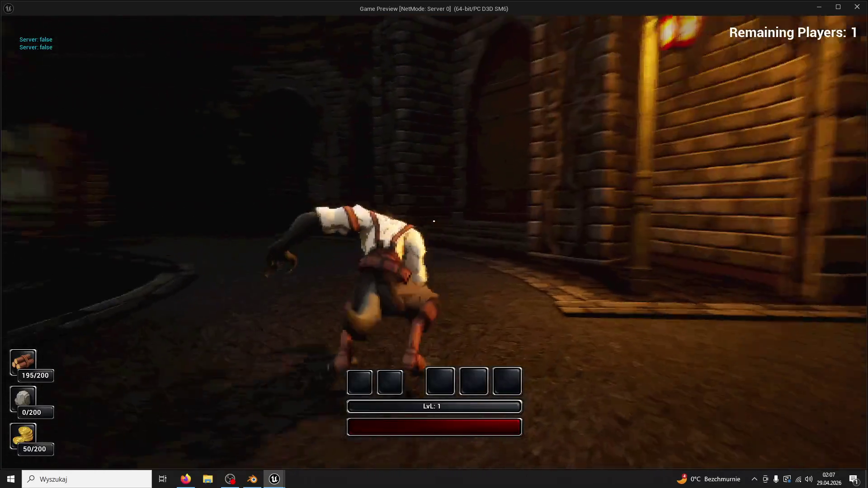
click(434, 221)
Keep attacking through the courtyard and alleys past the gate, then stop the preview and save.
key(w)
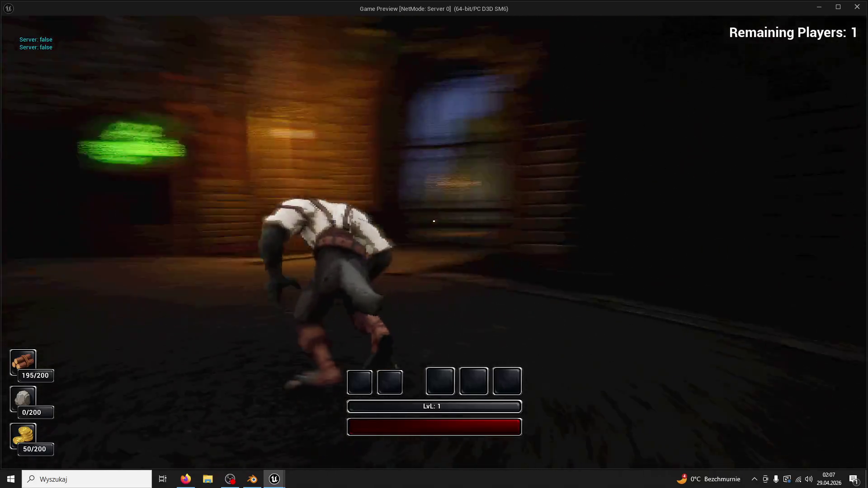
click(434, 221)
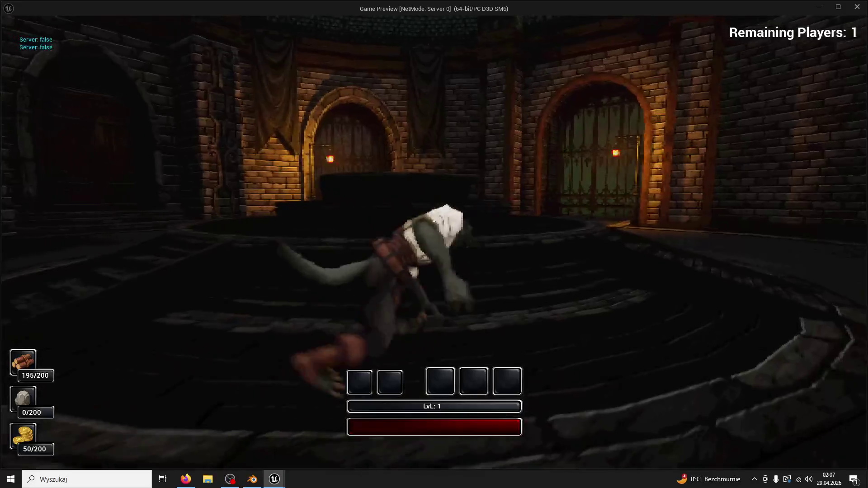
click(433, 221)
key(w)
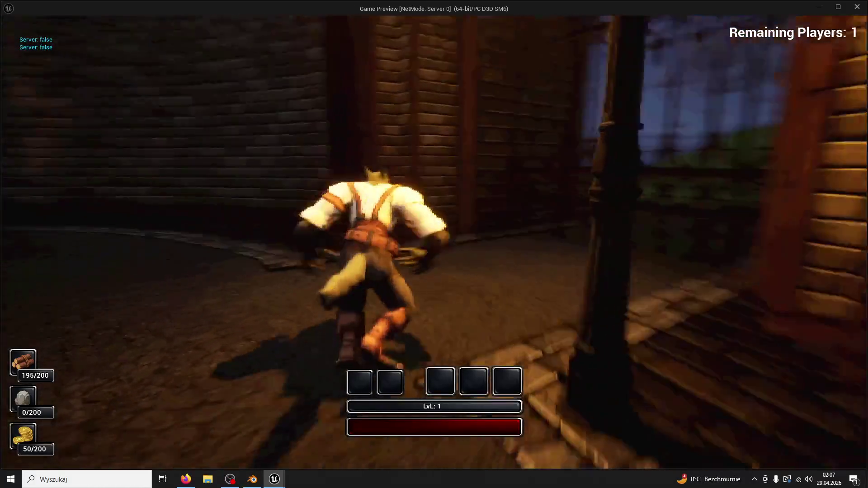
click(433, 221)
click(433, 221)
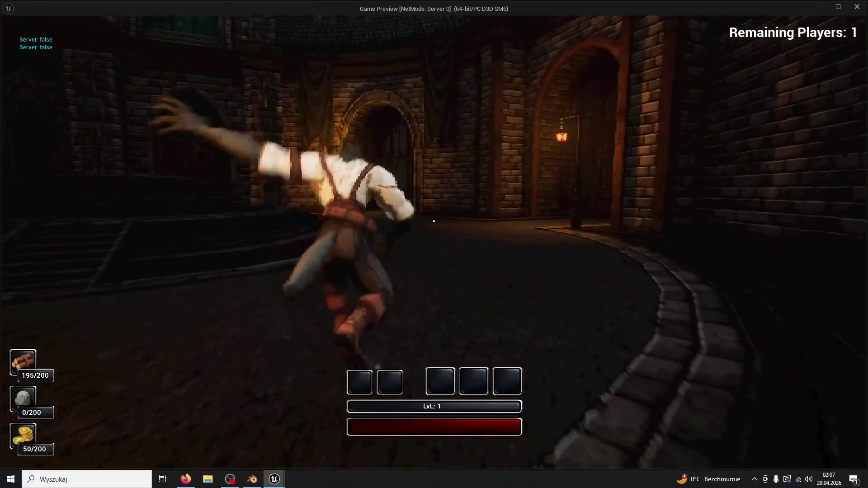
key(w)
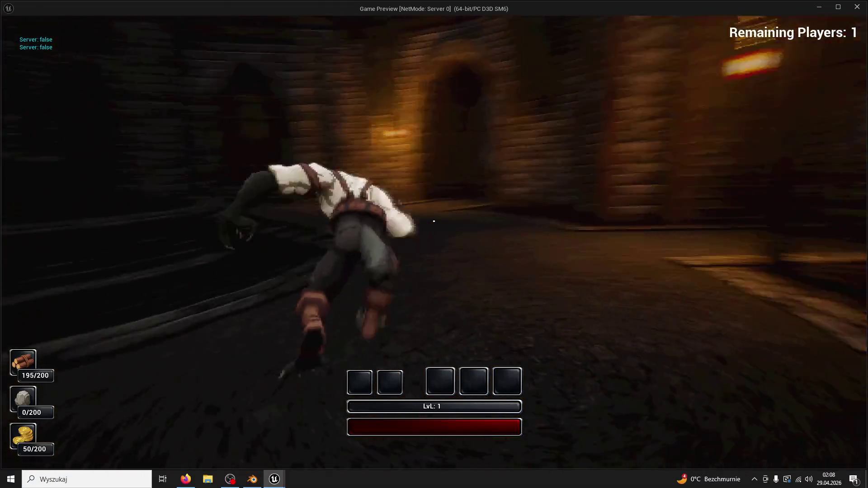
key(w)
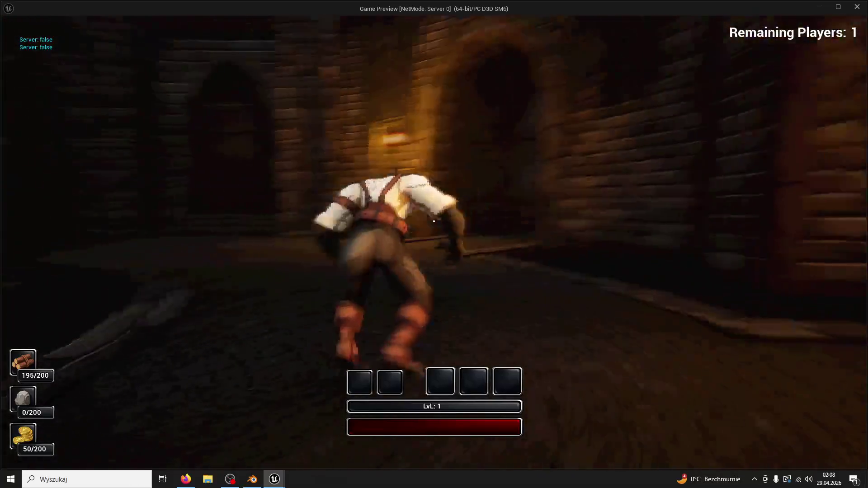
key(w)
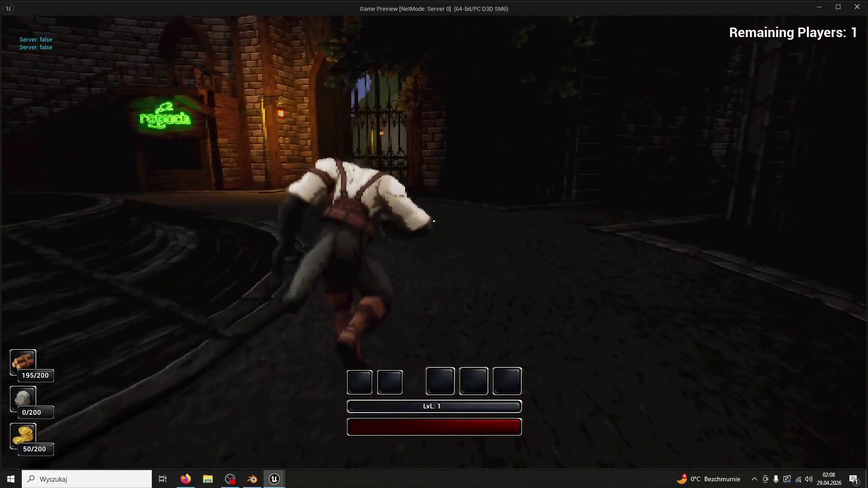
key(Escape)
key(ctrl+s)
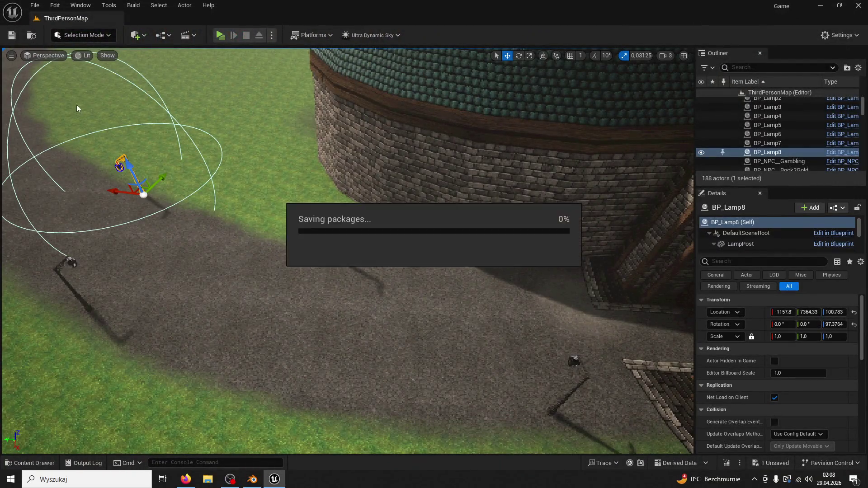
Close the editor, saving Texture_LampPostNight01 with Save Selected.
click(853, 8)
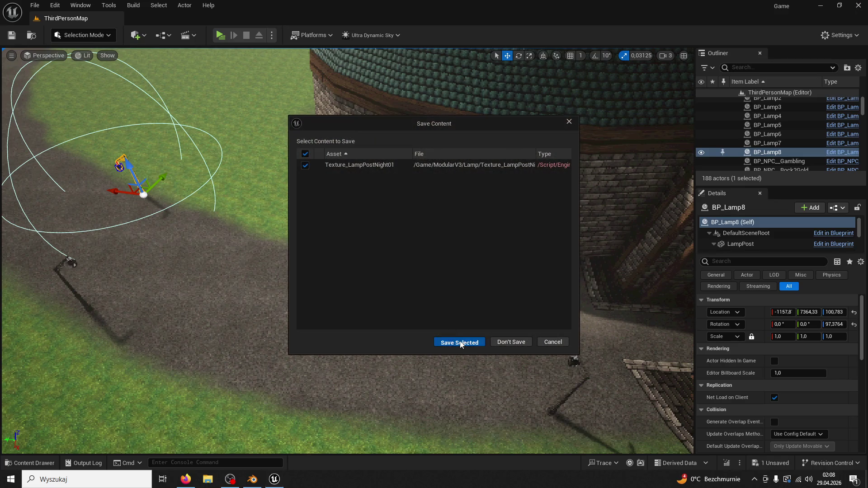
click(460, 344)
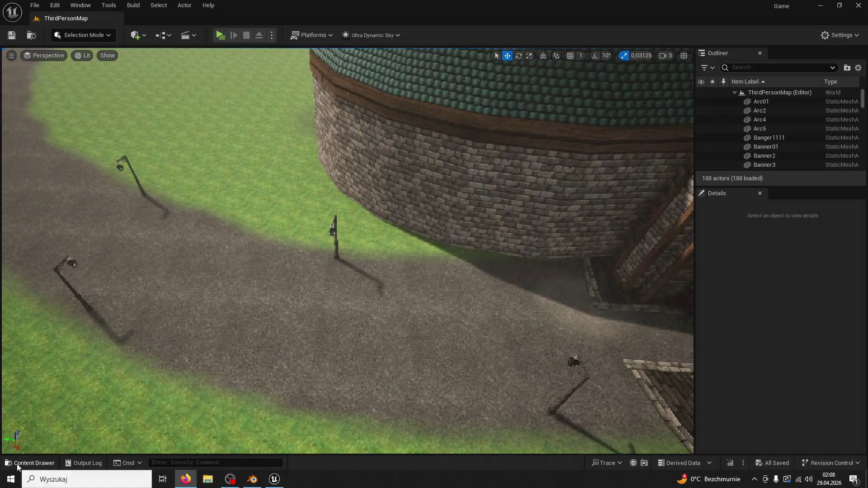
Browse to Content > ThirdPerson > Blueprints and open BP_ThirdPersonCharacter.
click(29, 462)
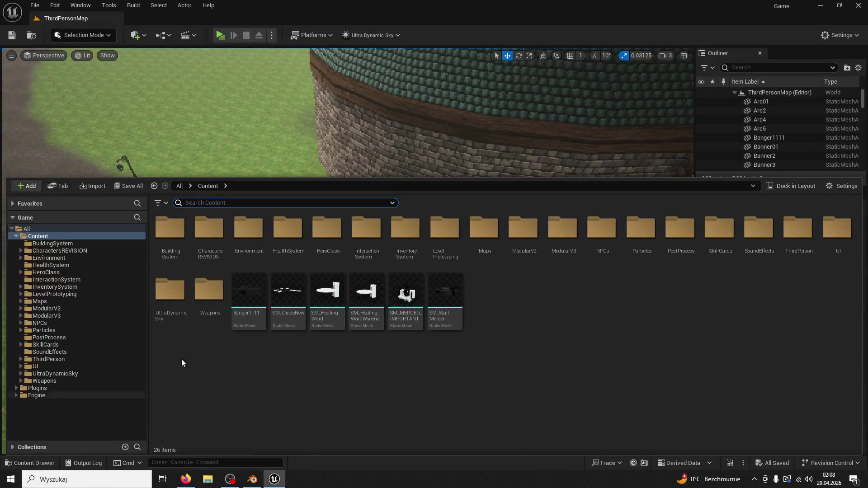
click(51, 316)
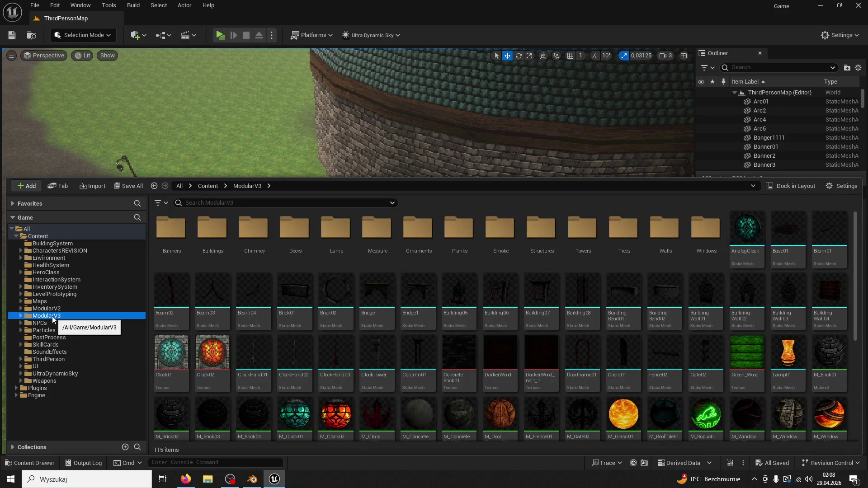
click(58, 338)
click(61, 358)
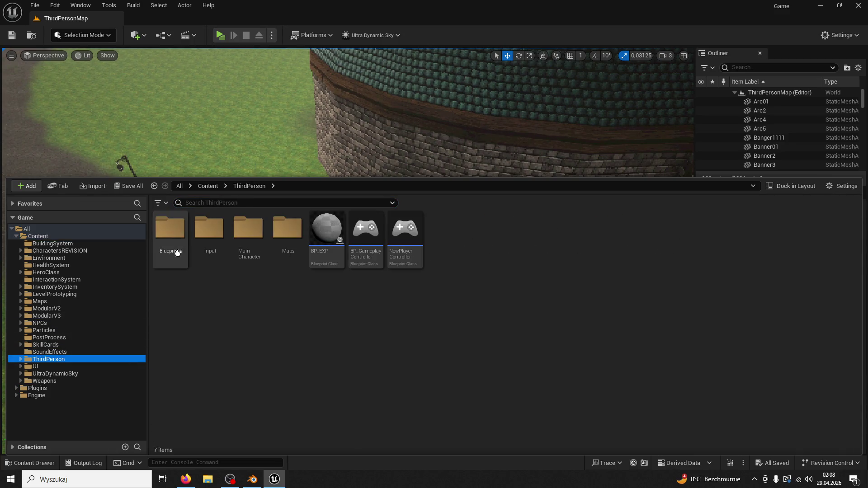
double_click(178, 234)
double_click(316, 226)
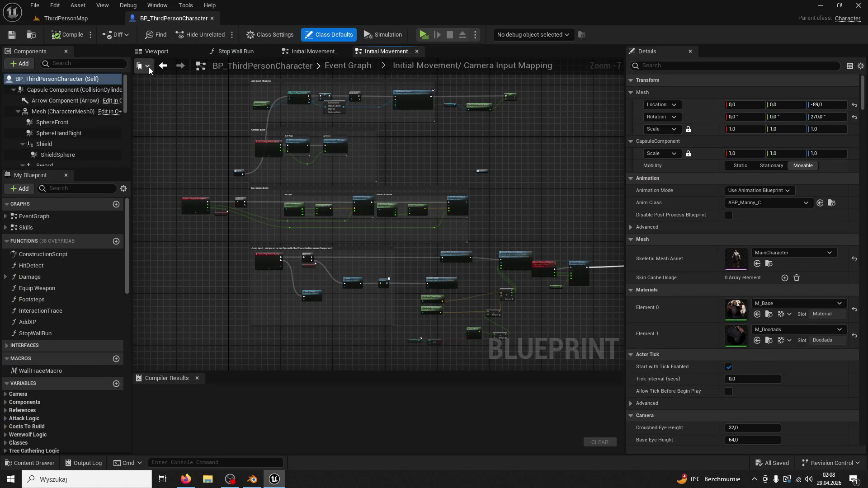
Show the character in the Blueprint's Viewport and select the SphereHandRight component.
click(156, 52)
click(94, 135)
scroll(108, 137, down, 5)
scroll(104, 139, down, 2)
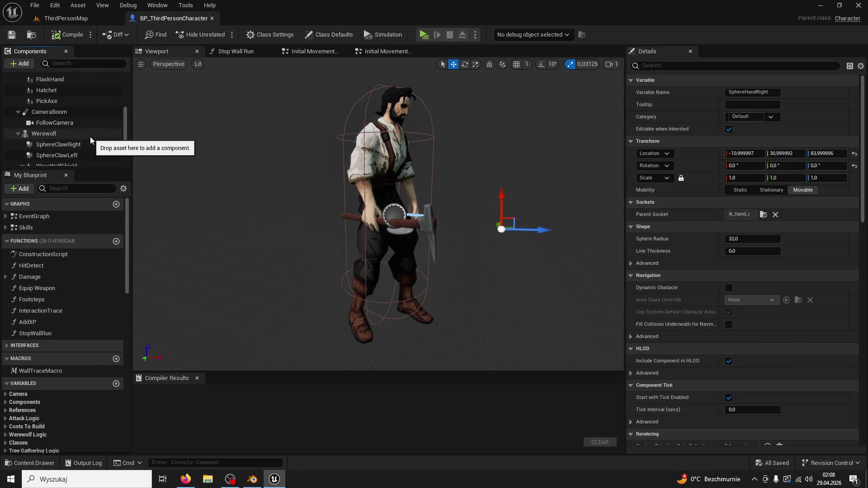
Open ABP_WerewolfTest, set its preview mesh to Werewol_SkeletalMesh and compile it.
click(69, 135)
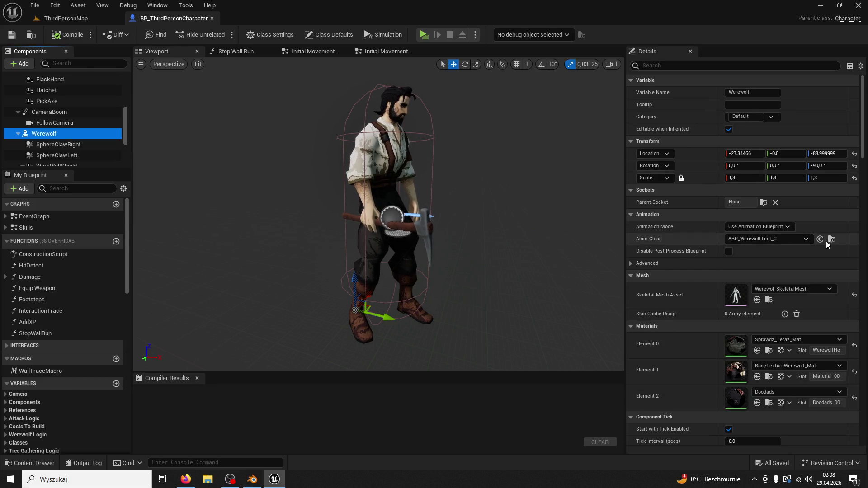
click(831, 239)
double_click(357, 263)
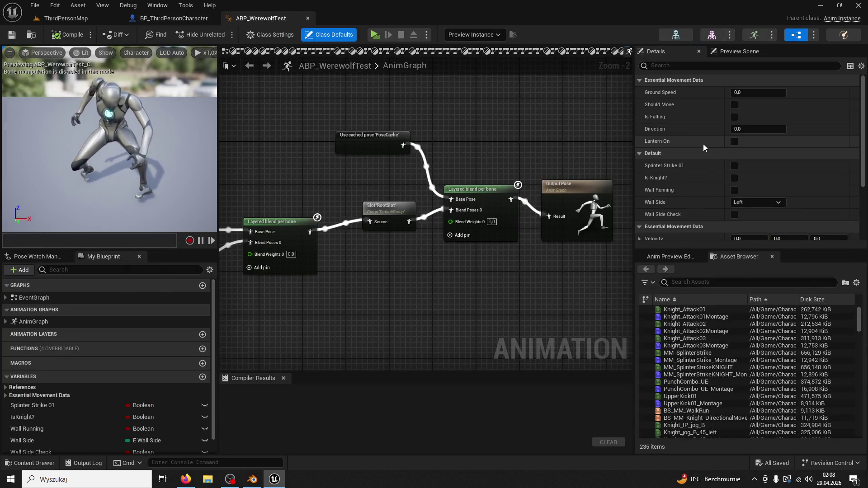
click(727, 55)
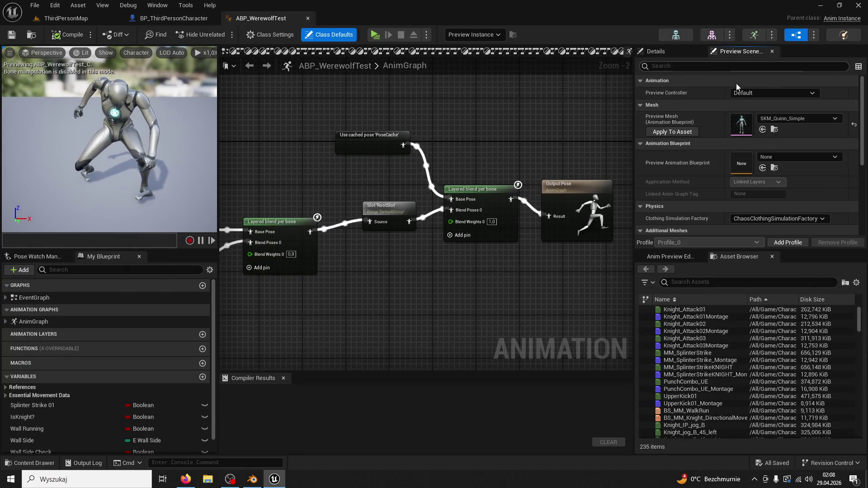
click(780, 122)
text(we)
click(785, 215)
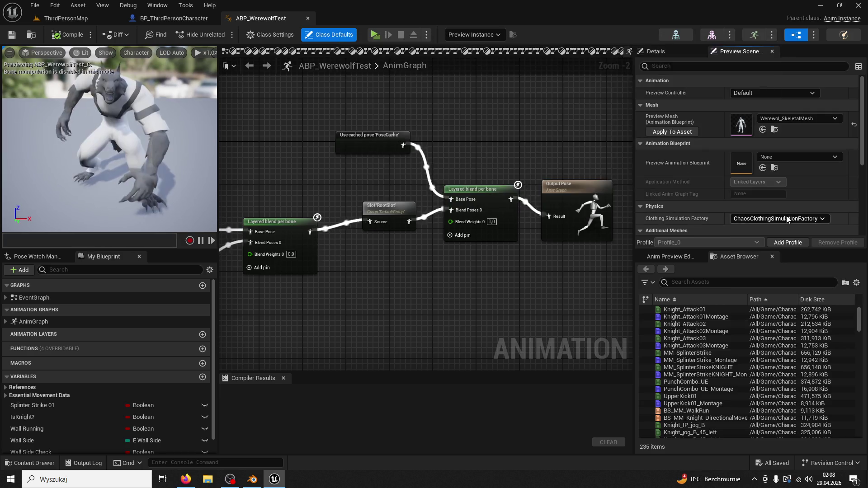
click(65, 35)
Set the final Layered blend per bone node's Blend Weights 0 to 0,8, then return to ThirdPersonMap.
mouse_move(335, 178)
mouse_down()
mouse_move(457, 185)
mouse_move(477, 218)
mouse_up()
drag(416, 205, 417, 150)
drag(502, 242, 445, 237)
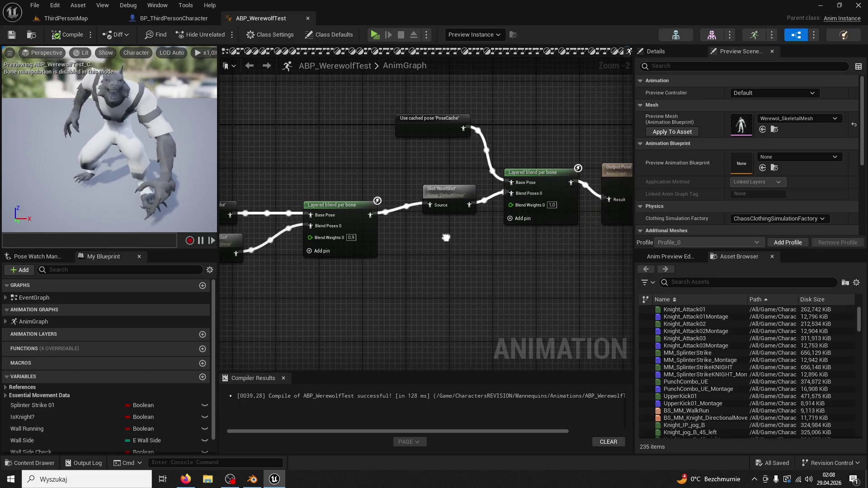
click(545, 199)
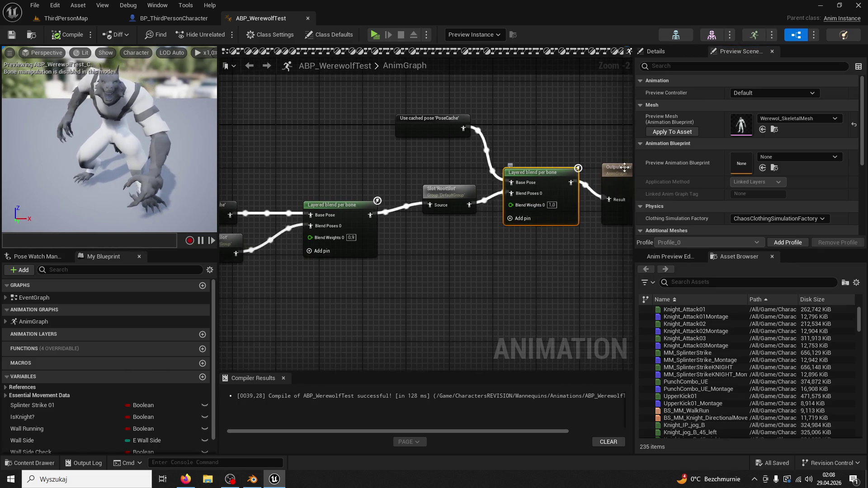
click(666, 54)
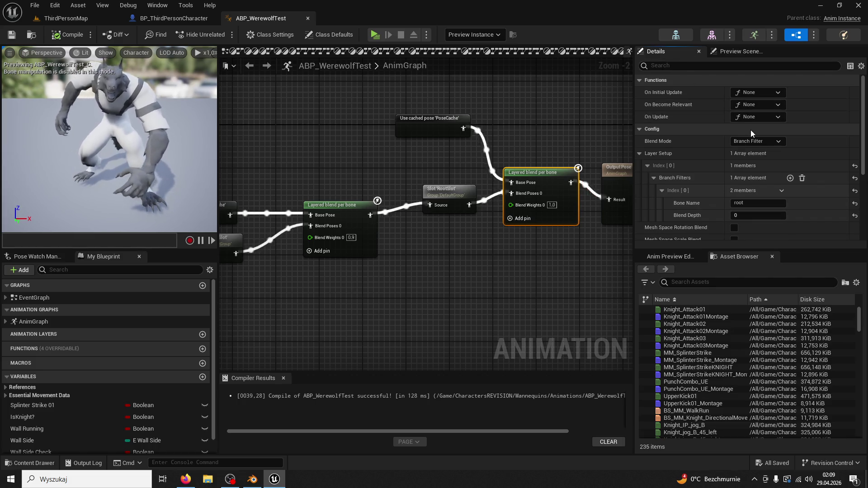
scroll(750, 132, down, 1)
click(552, 205)
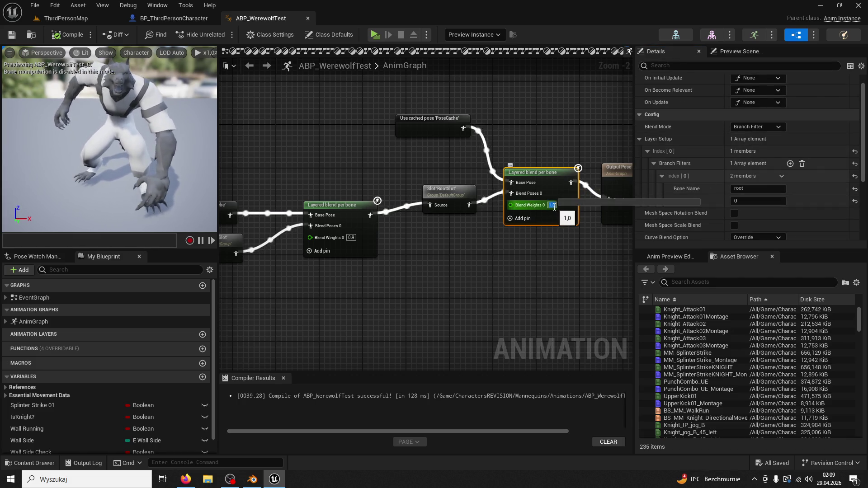
text(0,8)
key(Return)
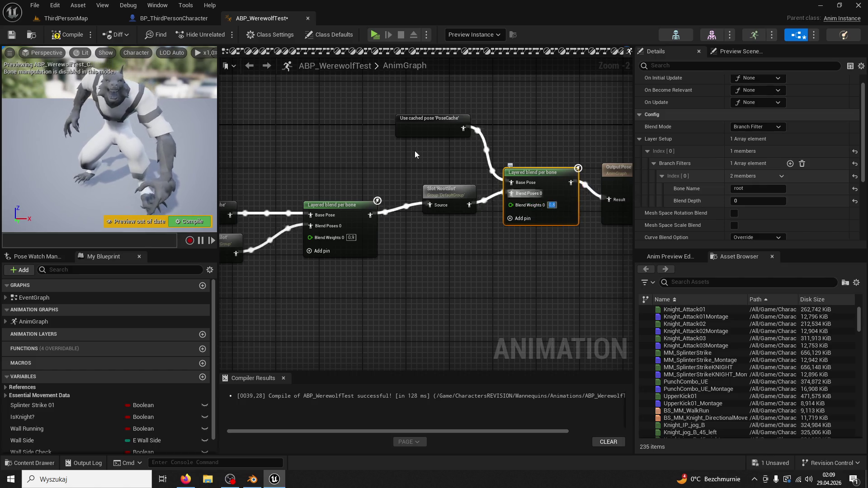
click(74, 20)
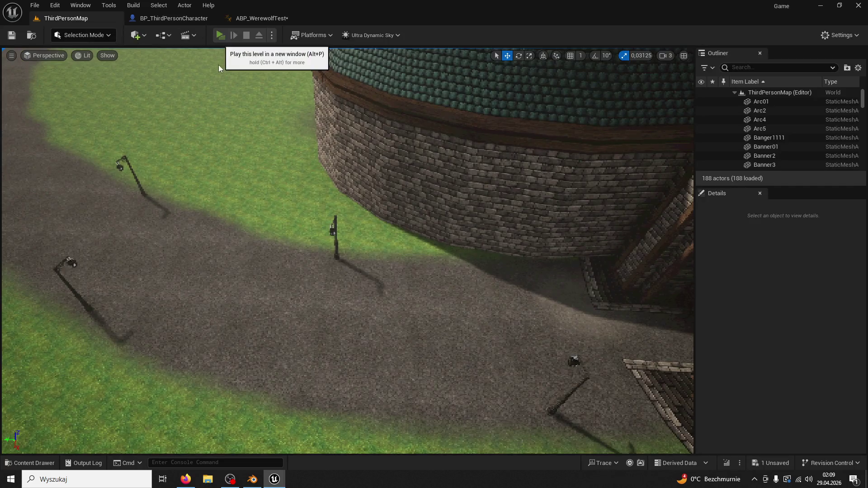
Select Ultra_Dynamic_Sky and filter its Details to the 'day' settings.
click(220, 35)
key(Escape)
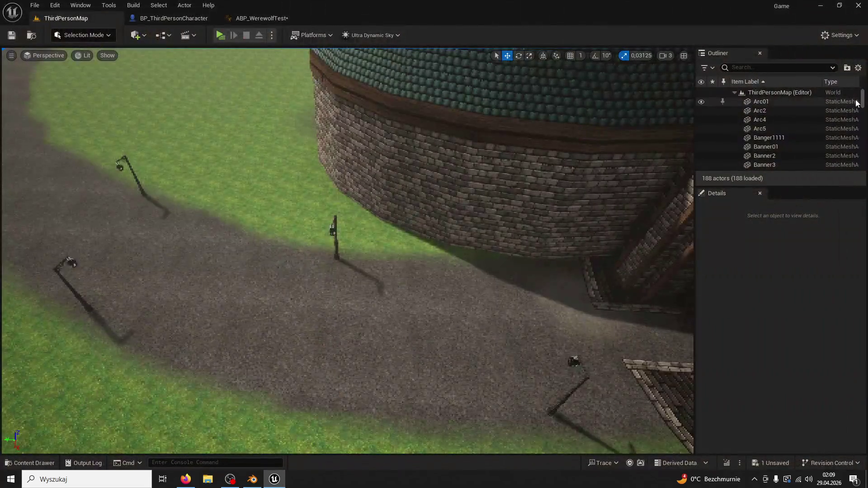
scroll(809, 152, up, 5)
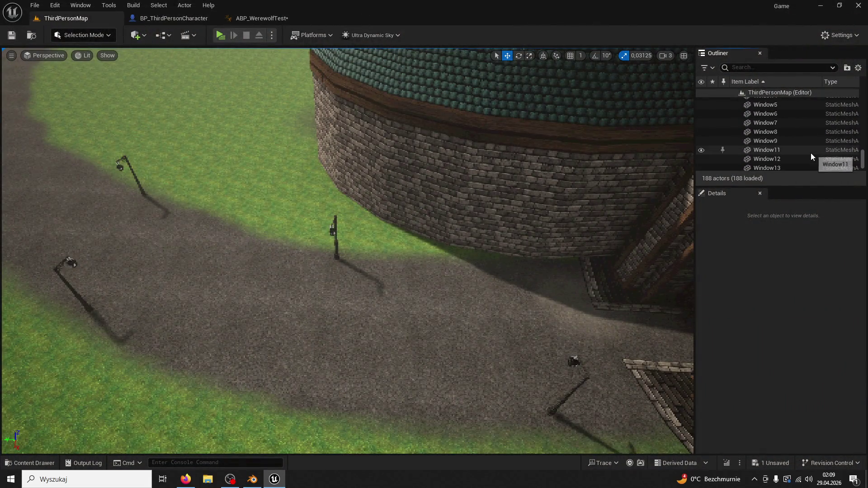
click(782, 132)
click(736, 260)
text(day)
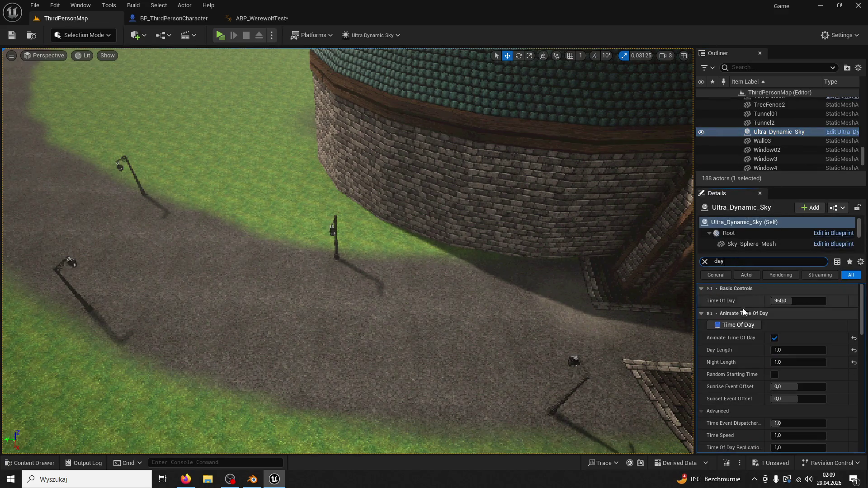
click(252, 479)
key(ctrl+q)
key(Escape)
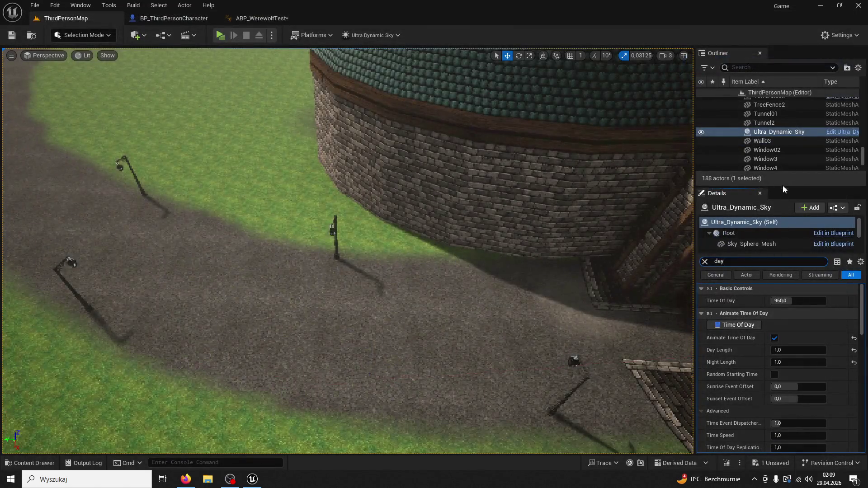
scroll(786, 346, down, 3)
scroll(787, 347, up, 2)
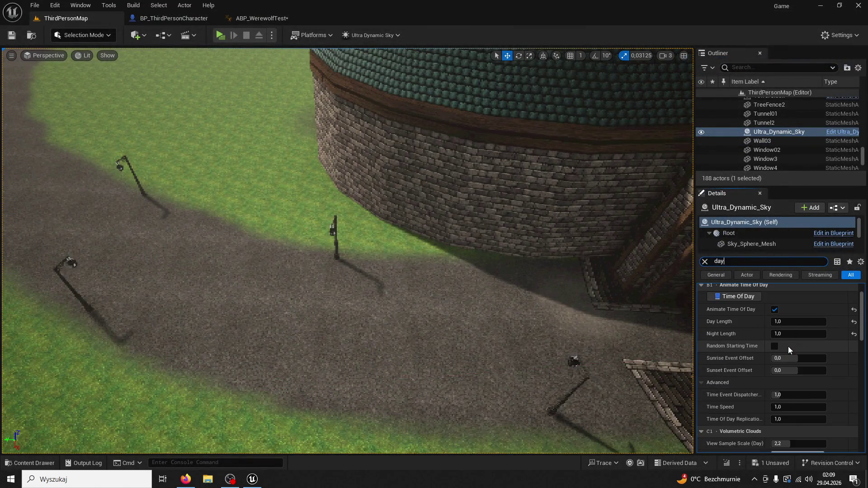
Set Day Length and Night Length to 0,5, save the level and start Play.
click(782, 322)
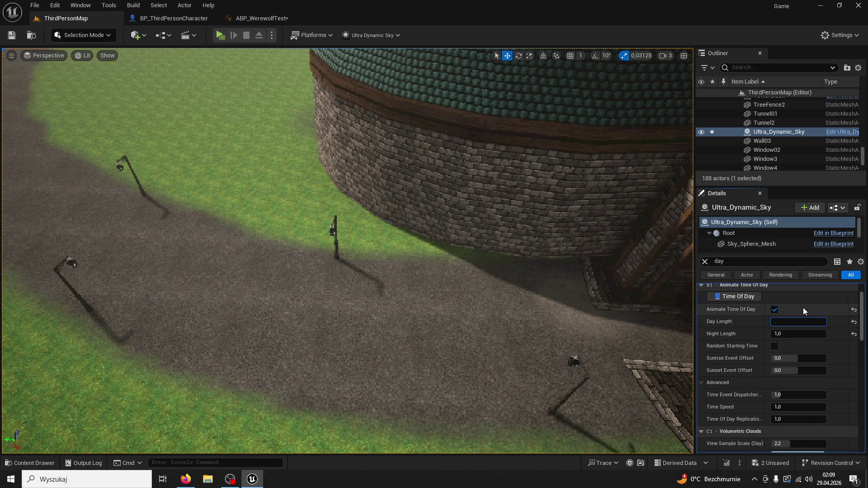
text(4)
key(Tab)
text(.5)
key(Return)
click(11, 35)
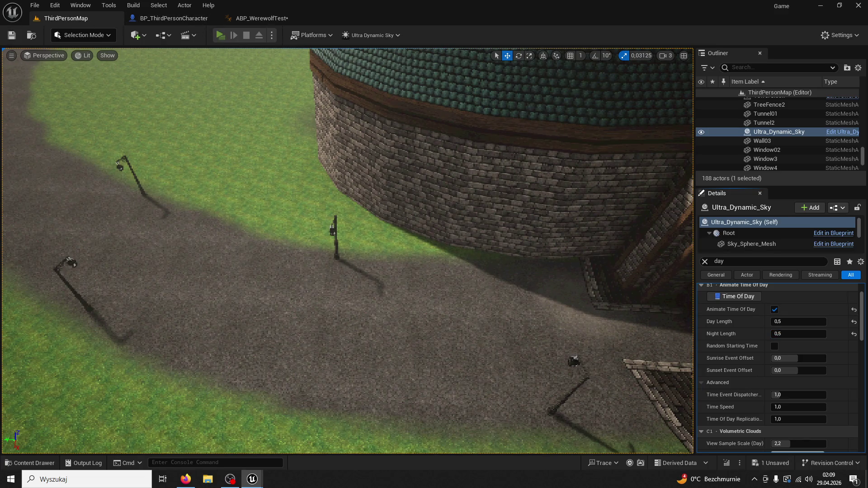
click(222, 35)
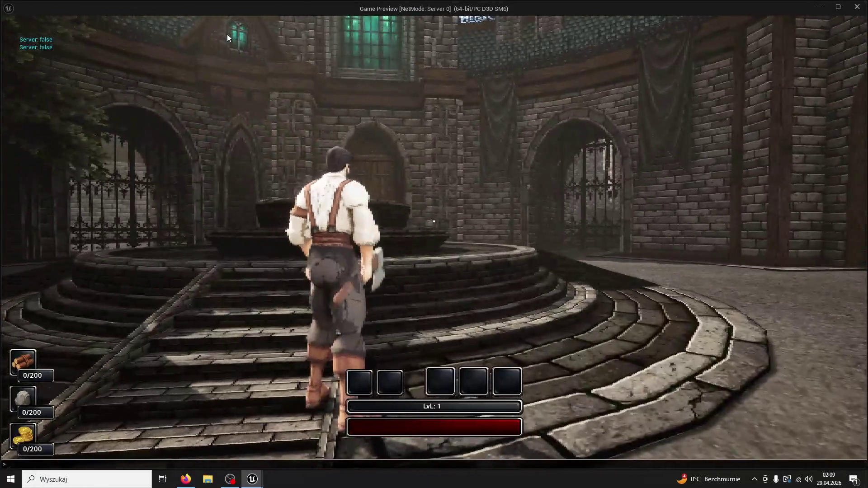
Apply the t.maxfps cap, run and jump the character around the town, then stop the preview.
text(t.maxfps 60)
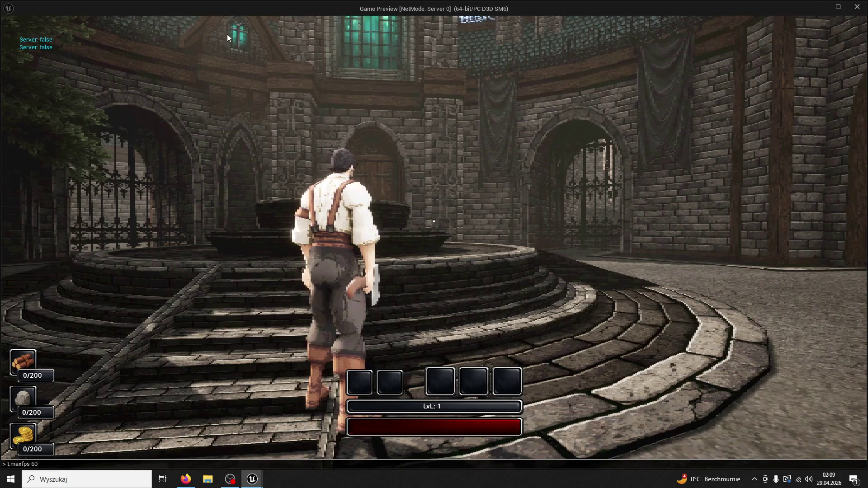
key(Return)
key(w)
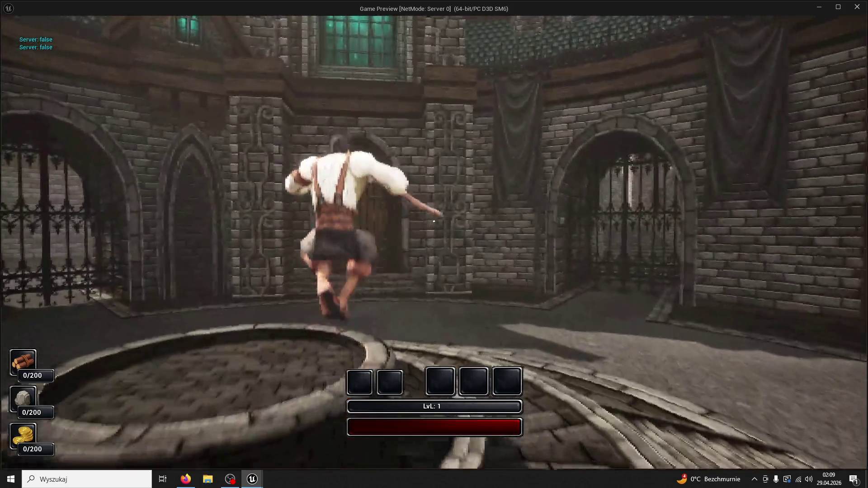
key(w)
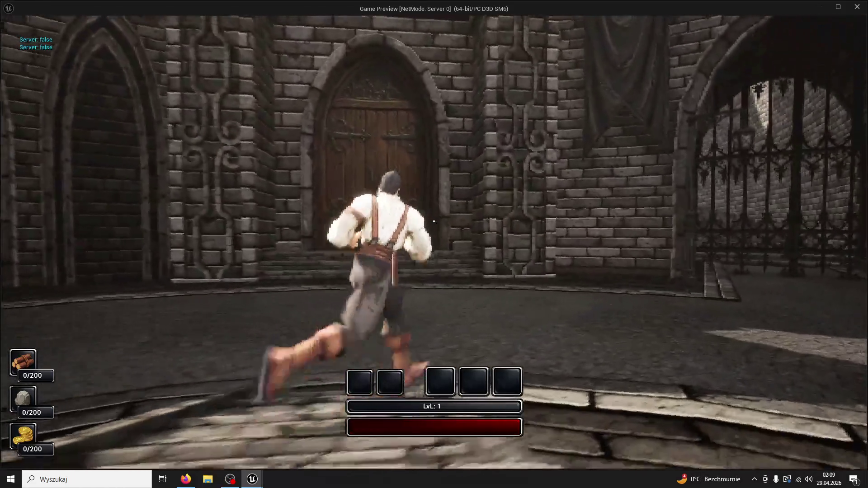
key(w)
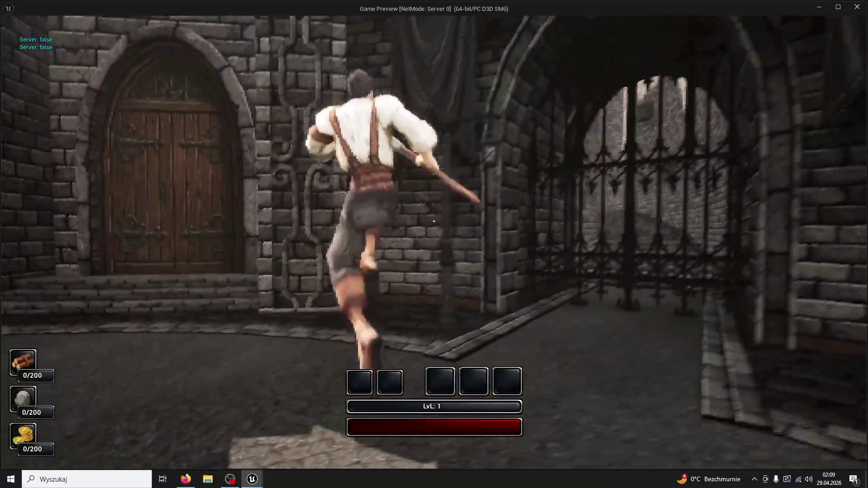
key(w)
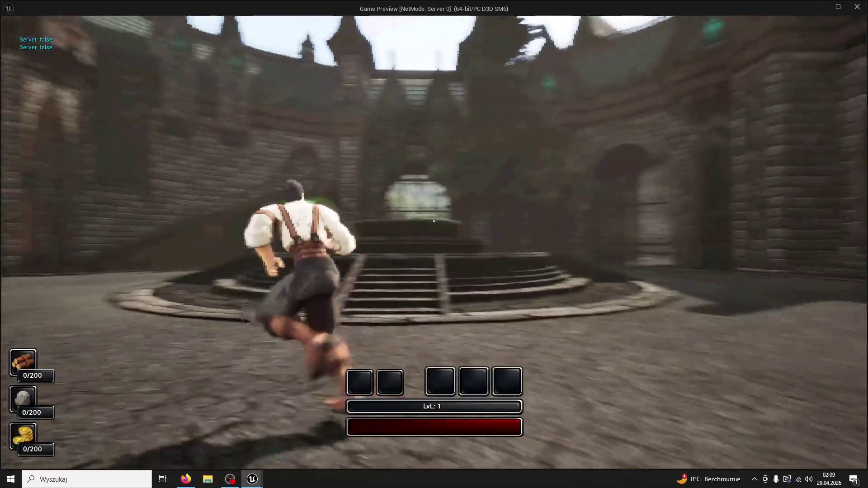
key(w)
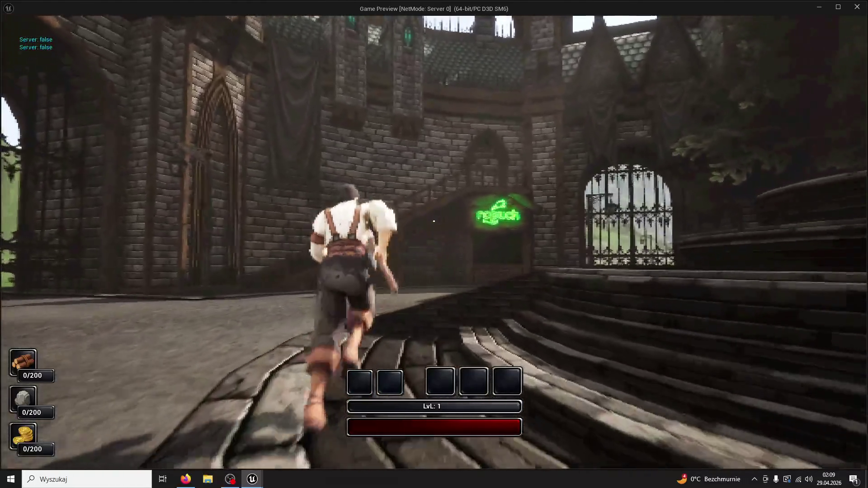
key(w)
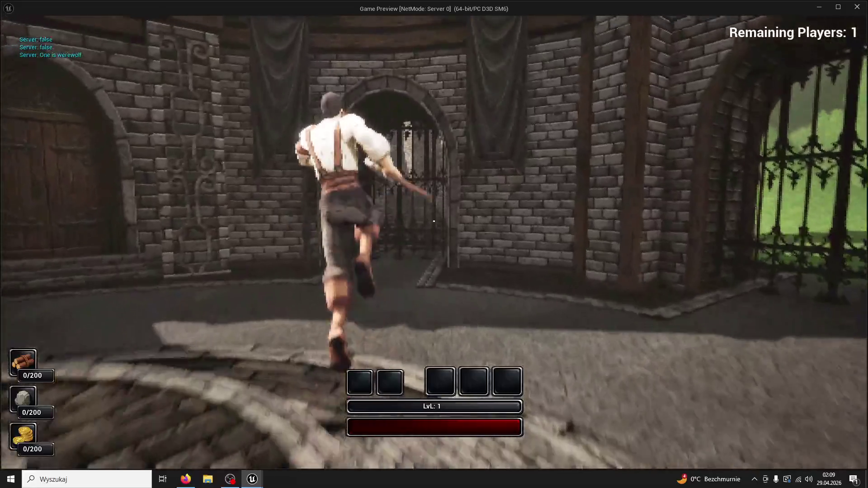
key(w)
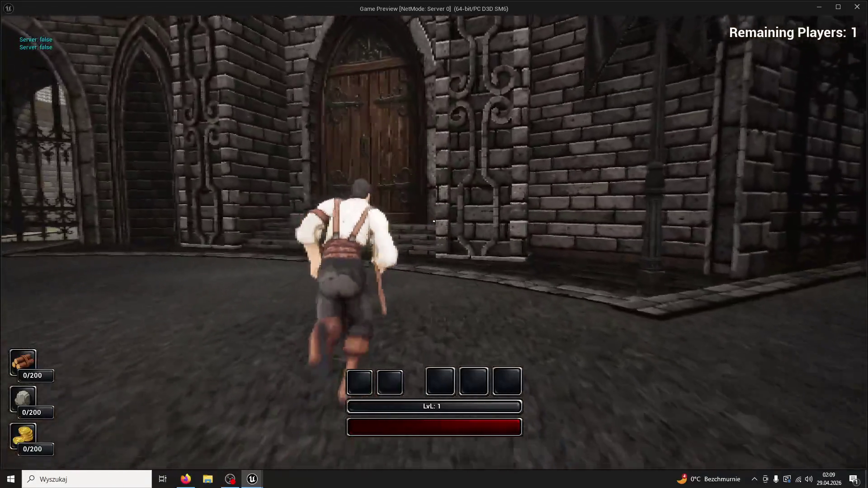
key(w)
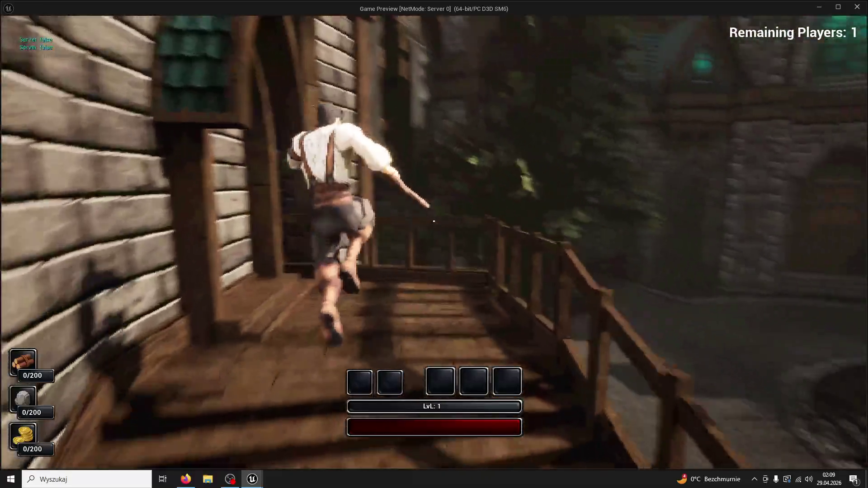
key(space)
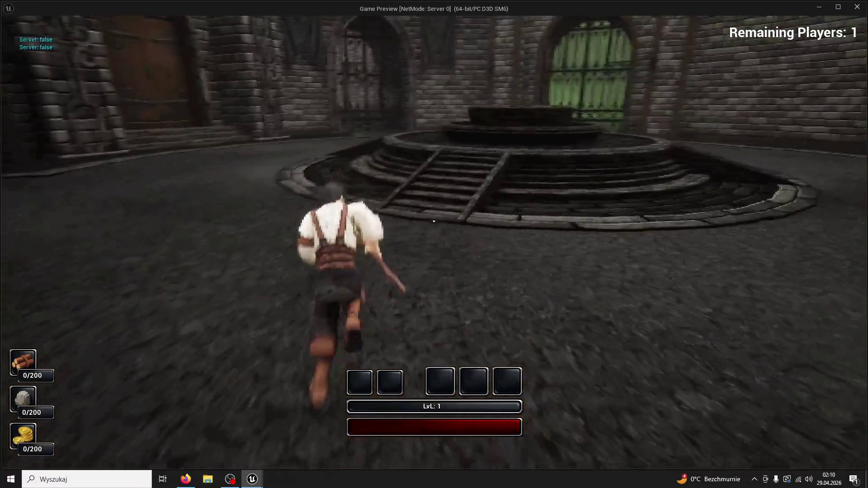
key(w)
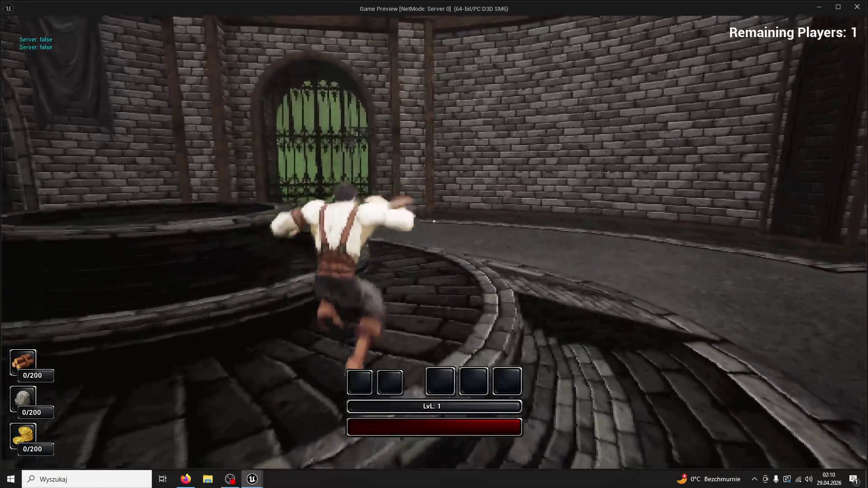
key(w)
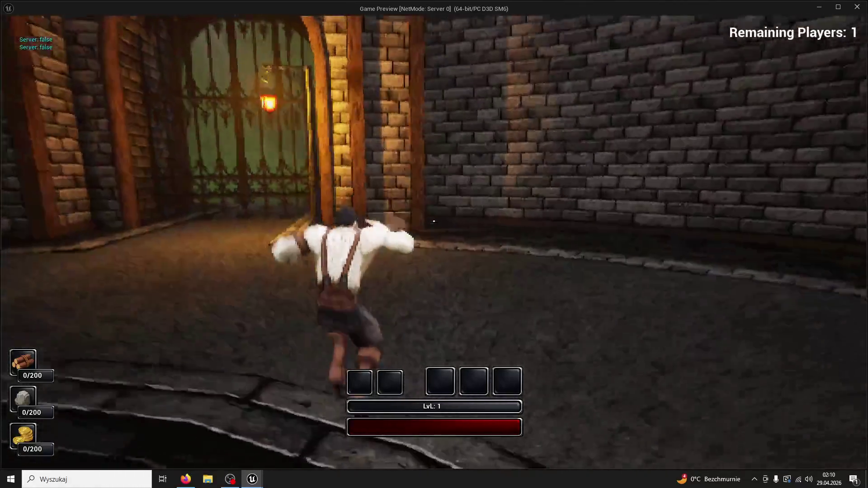
key(w)
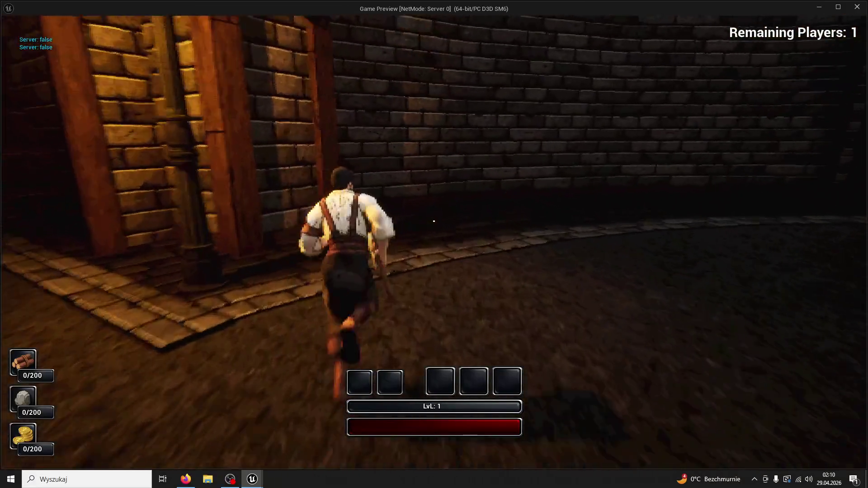
key(w)
key(w)
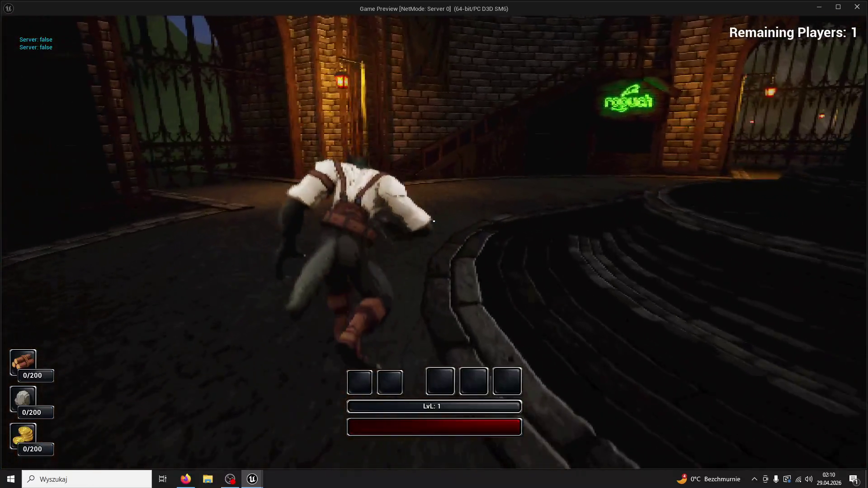
key(w)
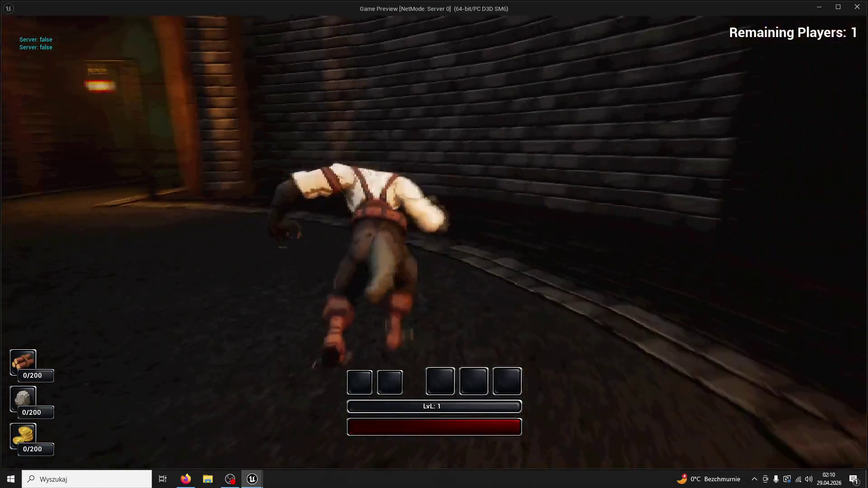
key(w)
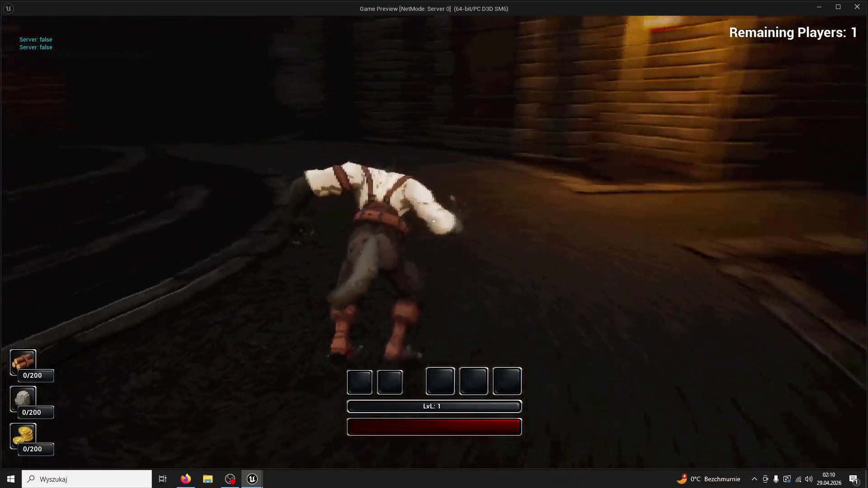
key(w)
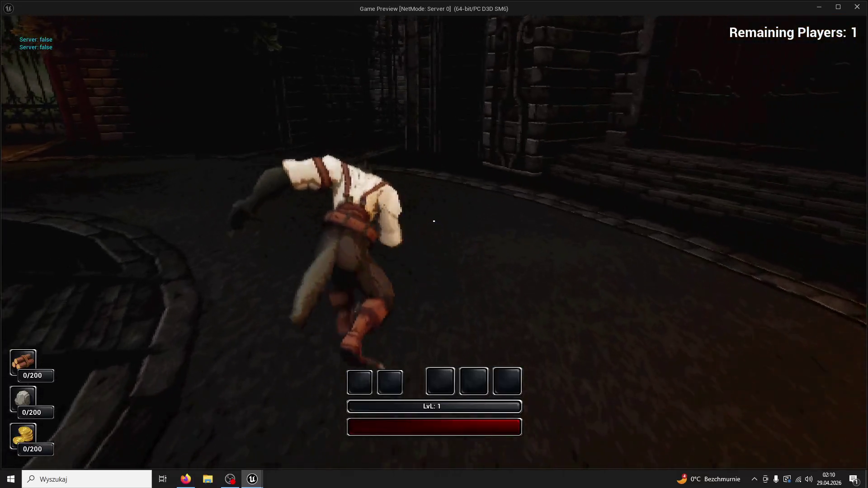
key(w)
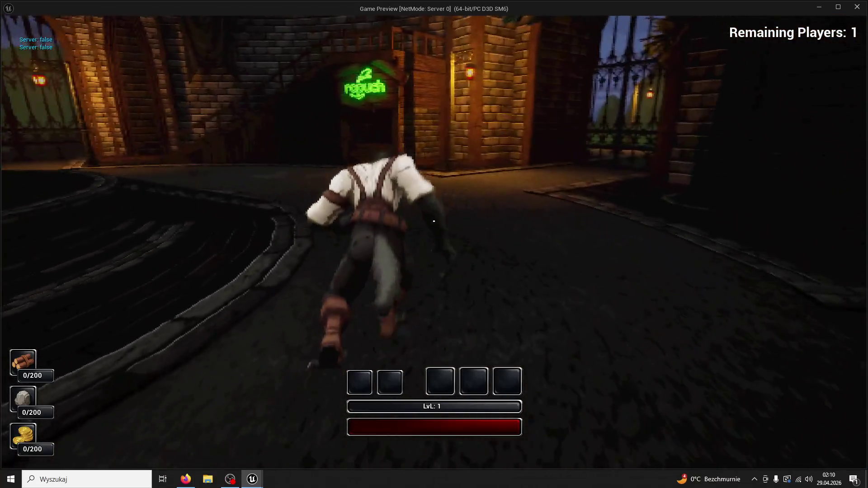
key(w)
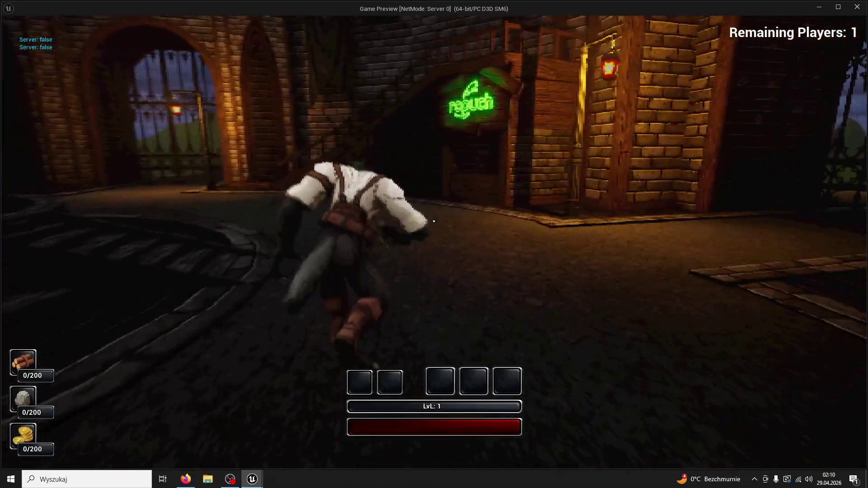
key(w)
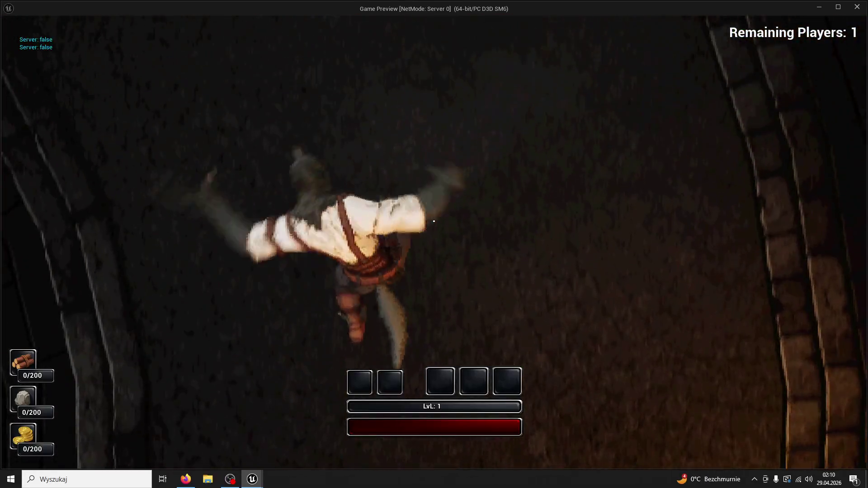
key(w)
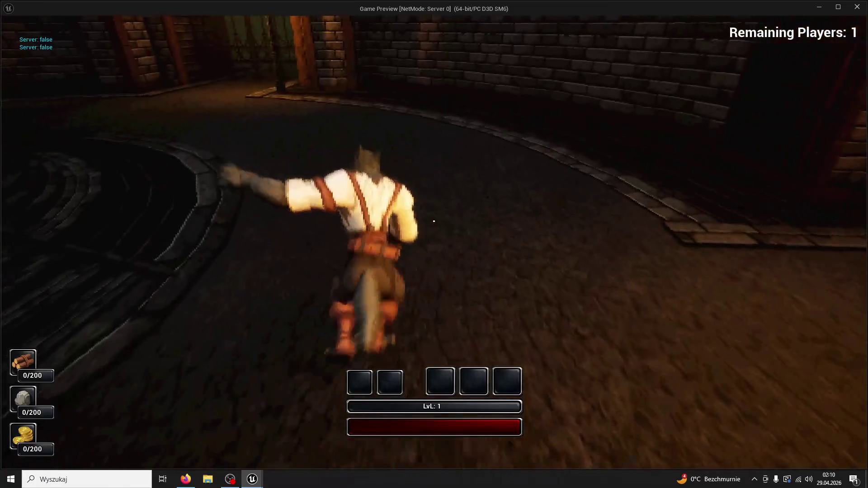
key(Escape)
Set the layered blend's Blend Weights 0 to 0,2 in ABP_WerewolfTest and compile.
click(258, 18)
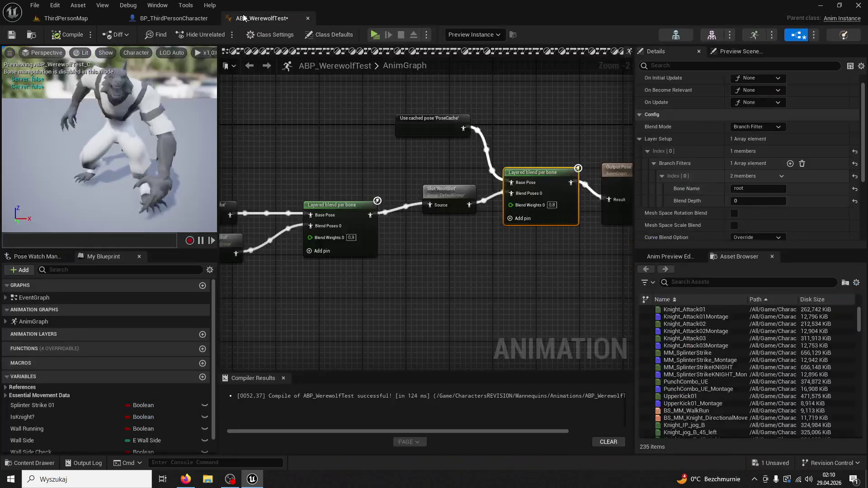
click(556, 206)
text(0,2)
key(Return)
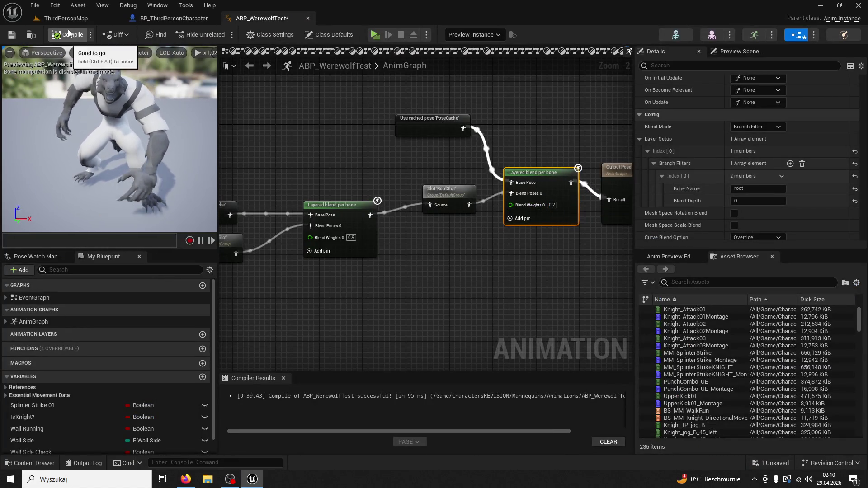
click(68, 32)
Return to ThirdPersonMap, start a new game preview and run forward.
click(72, 18)
click(219, 37)
key(w)
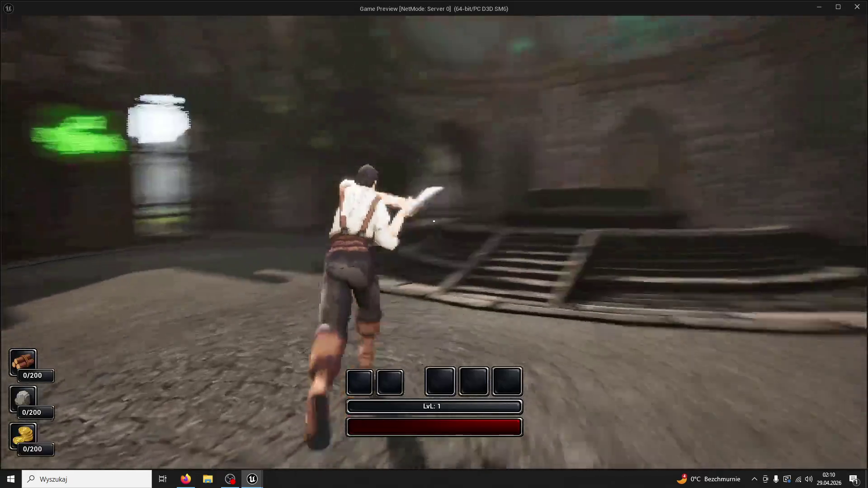
Cap the game preview's frame rate with the console command t.maxFPS 60.
key(grave)
text(t.maxFP)
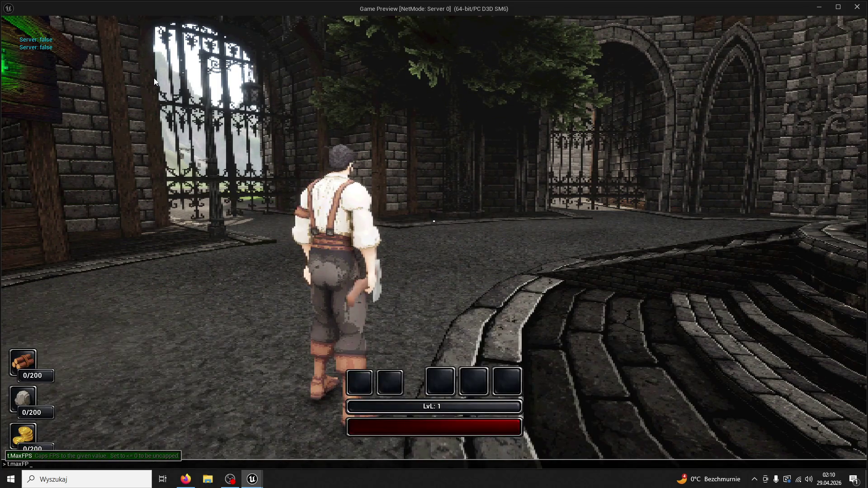
text(S 60)
key(Return)
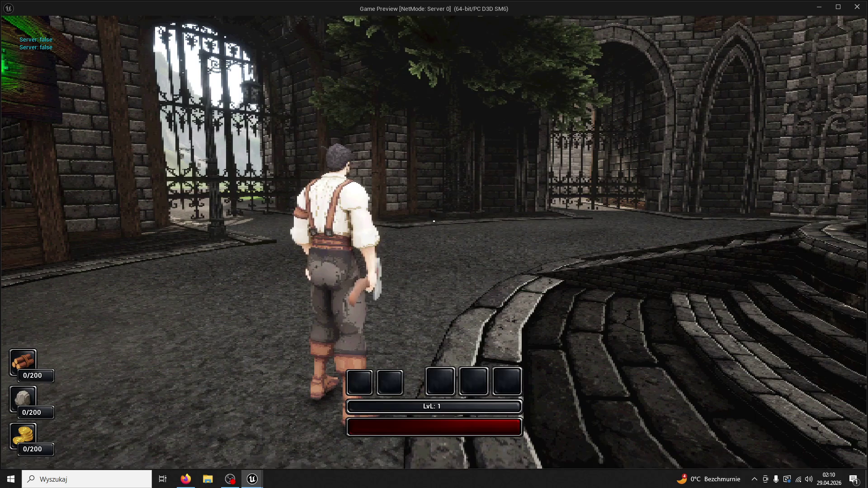
Test running, jumping and the axe swing, then stop and replay ThirdPersonMap.
key(w)
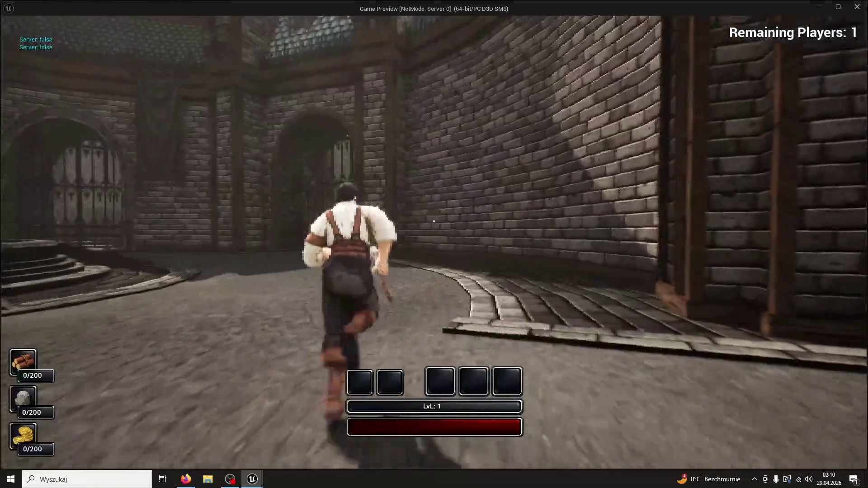
key(space)
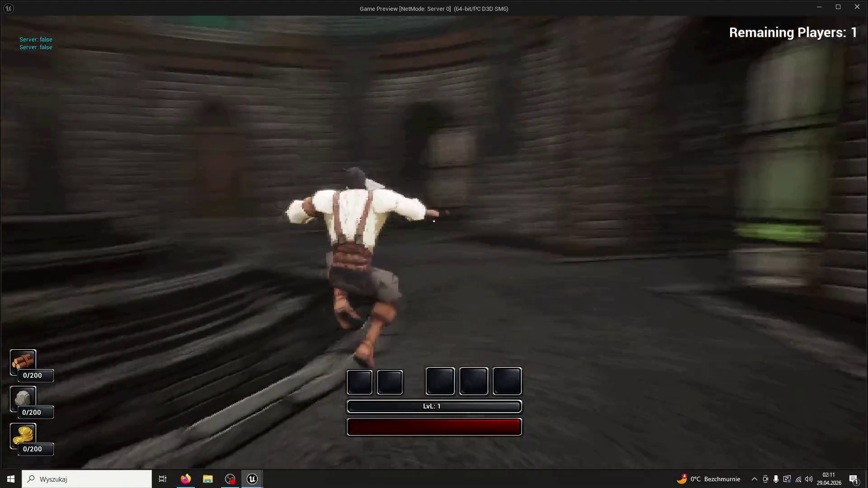
key(w)
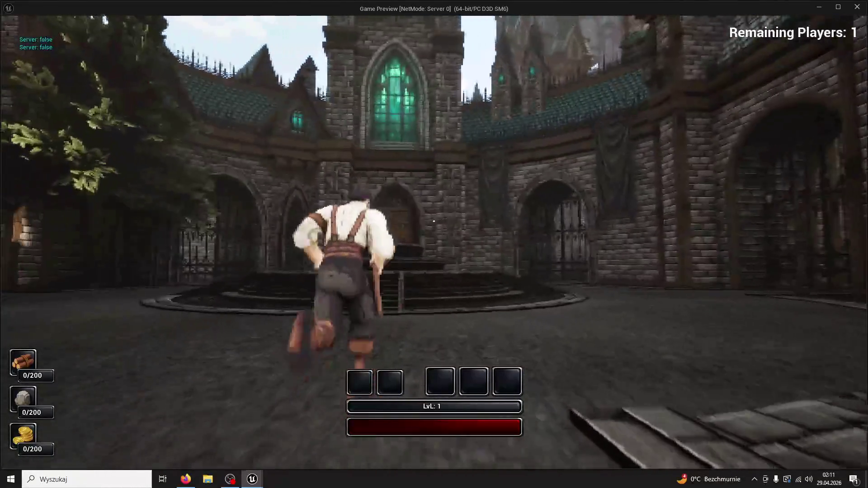
click(433, 221)
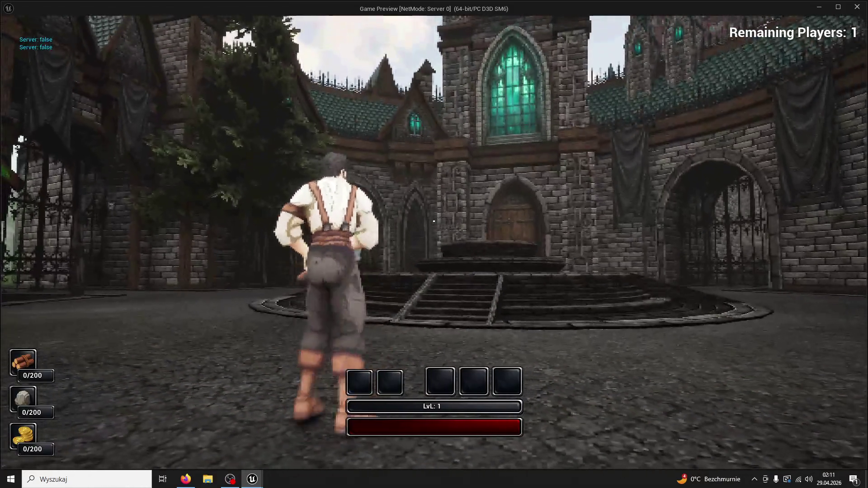
key(w)
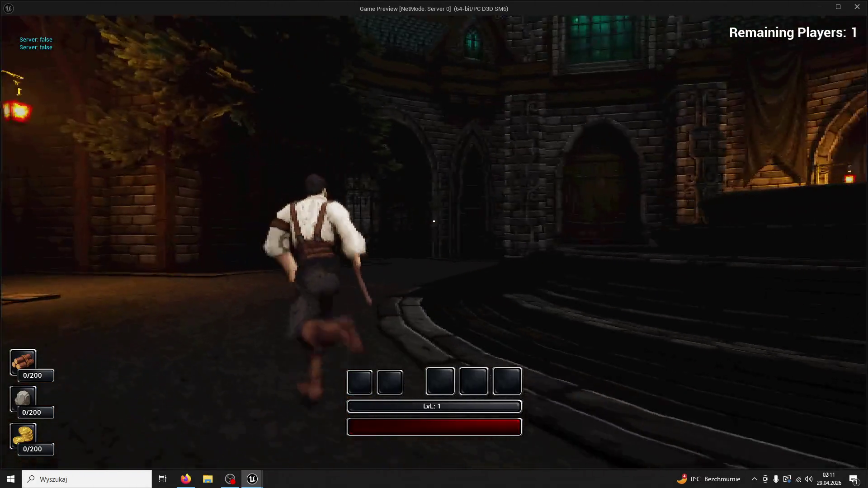
key(space)
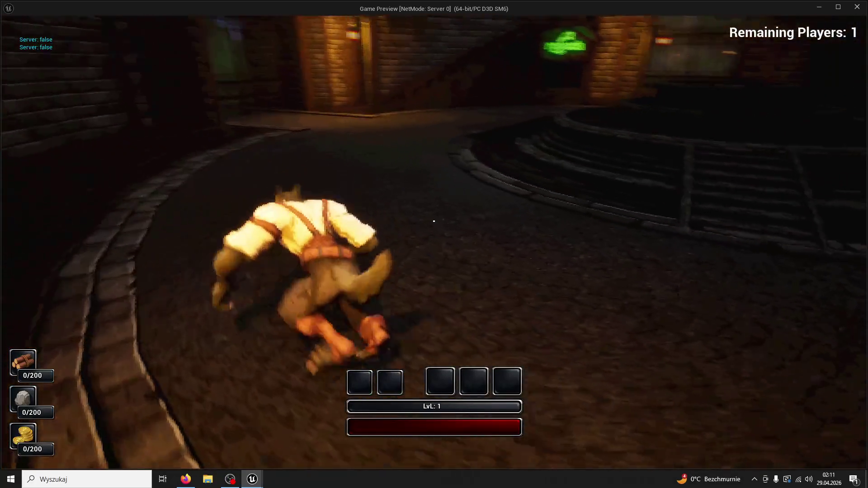
key(Escape)
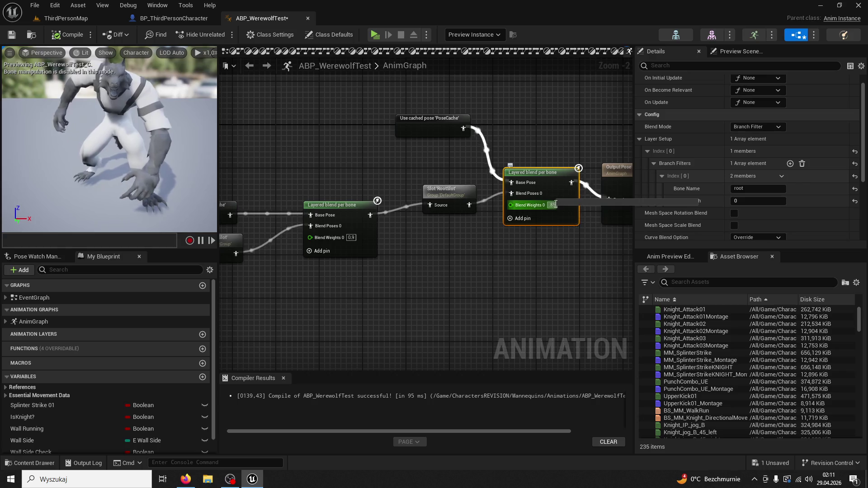
click(71, 19)
click(220, 35)
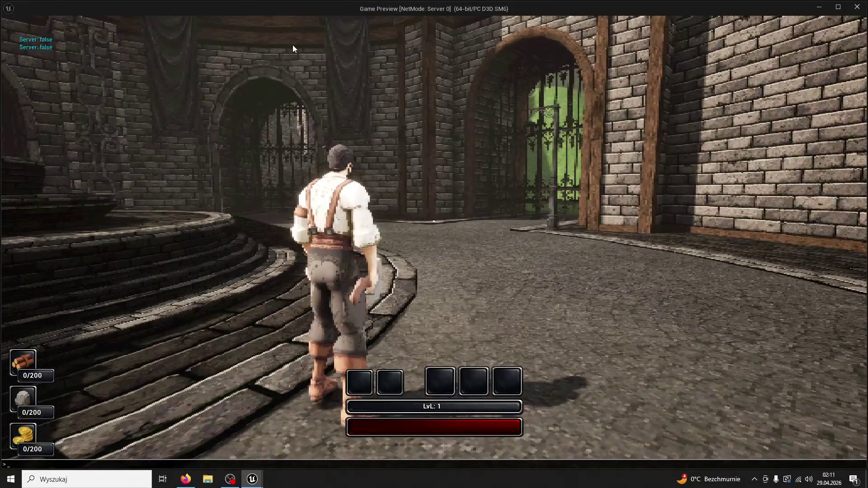
Close the console, run forward and swing the axe three times.
text(t.max)
key(Escape)
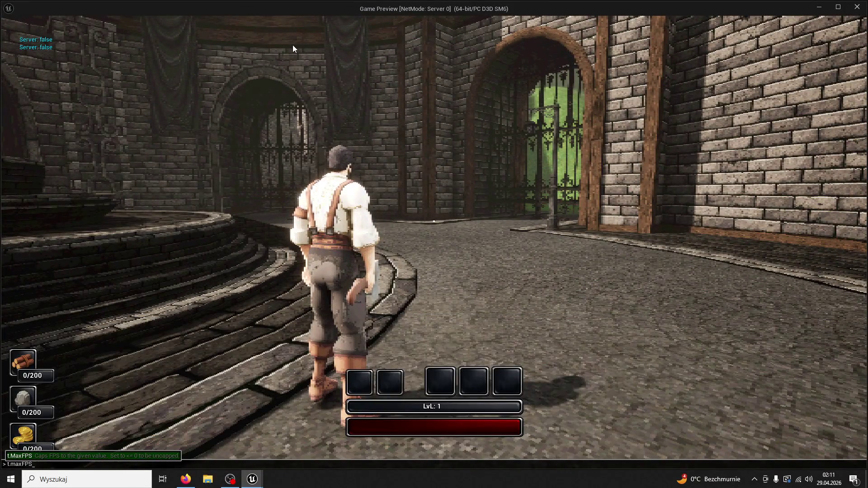
key(w)
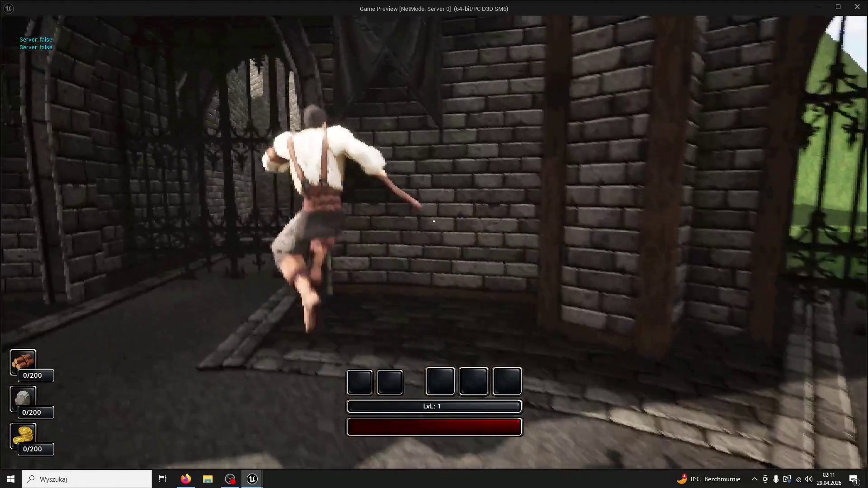
click(433, 221)
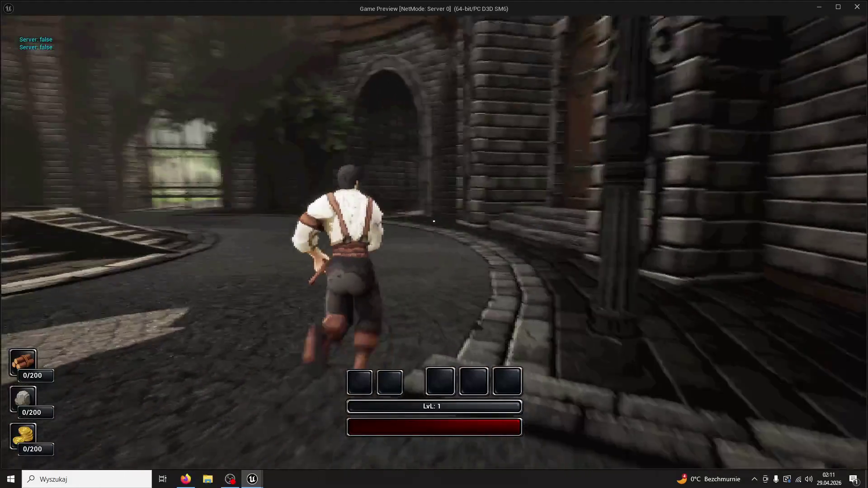
click(434, 221)
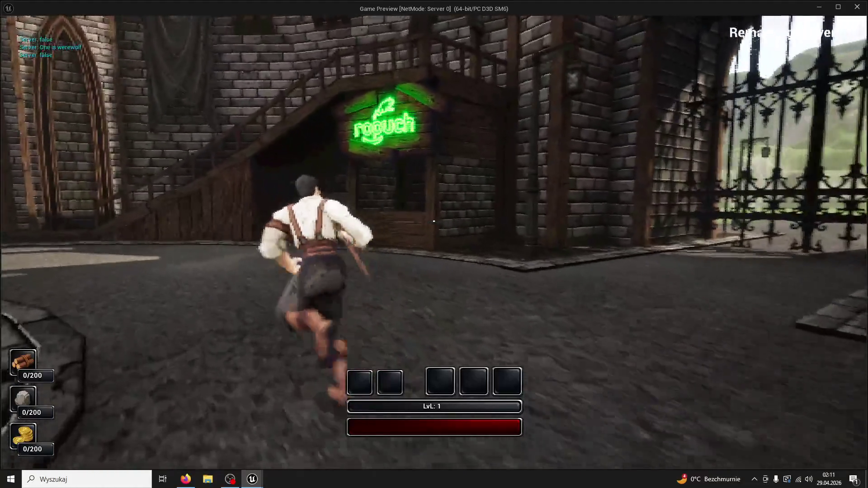
click(433, 221)
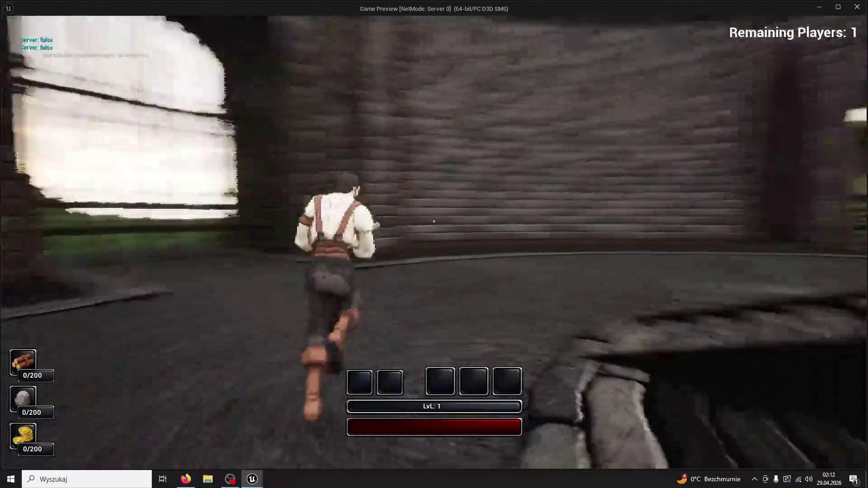
Run through the alleys and courtyard, then switch to Shader Complexity view with F5.
key(w)
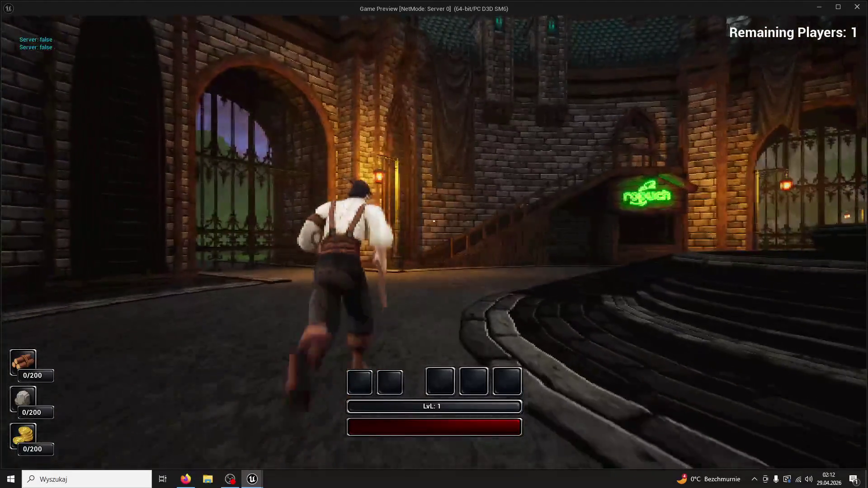
key(w)
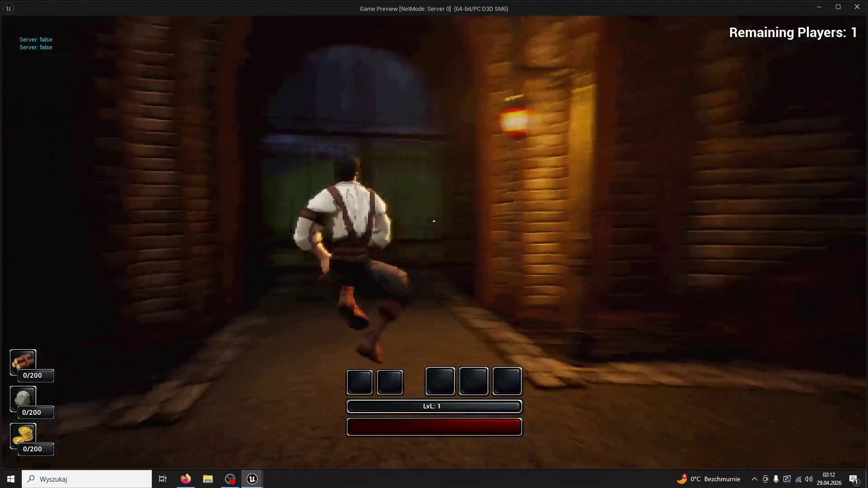
key(w)
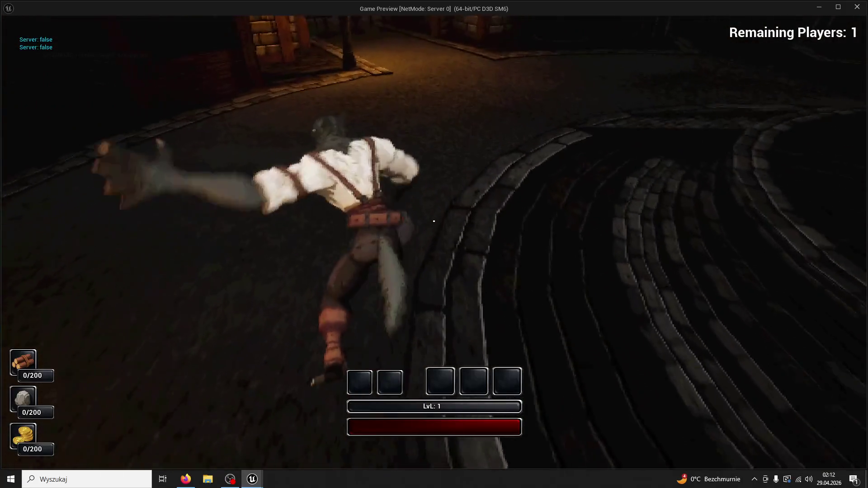
key(w)
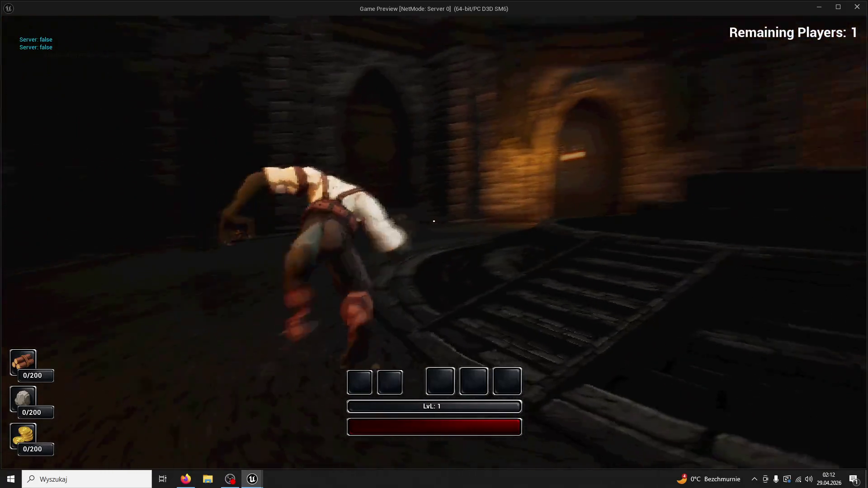
key(w)
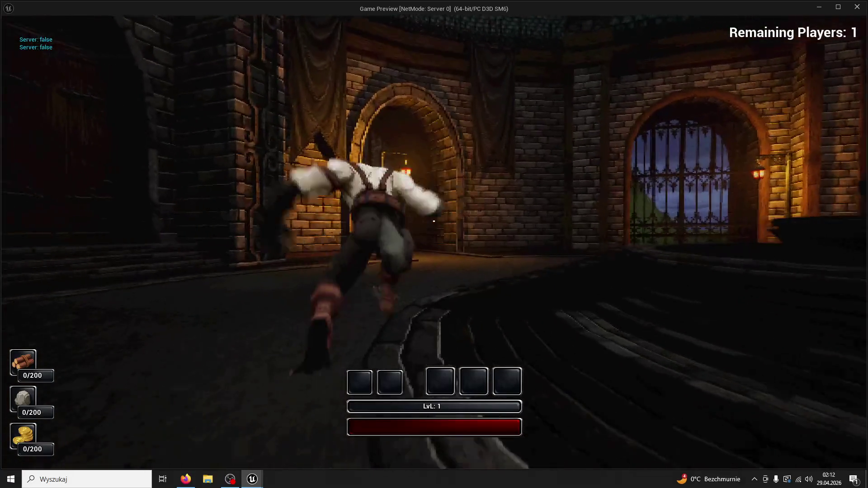
key(w)
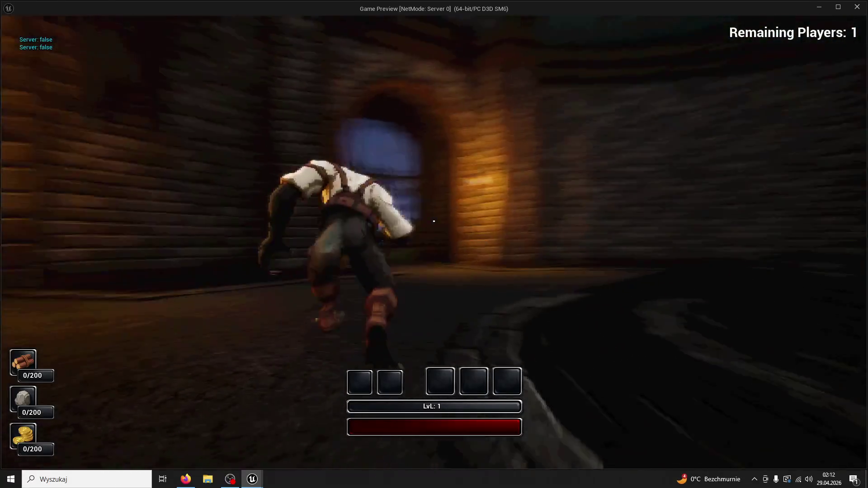
key(w)
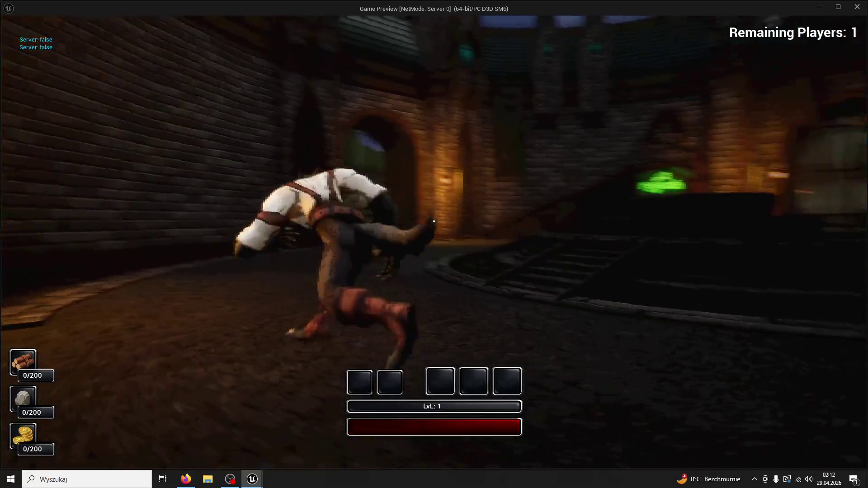
key(F5)
key(w)
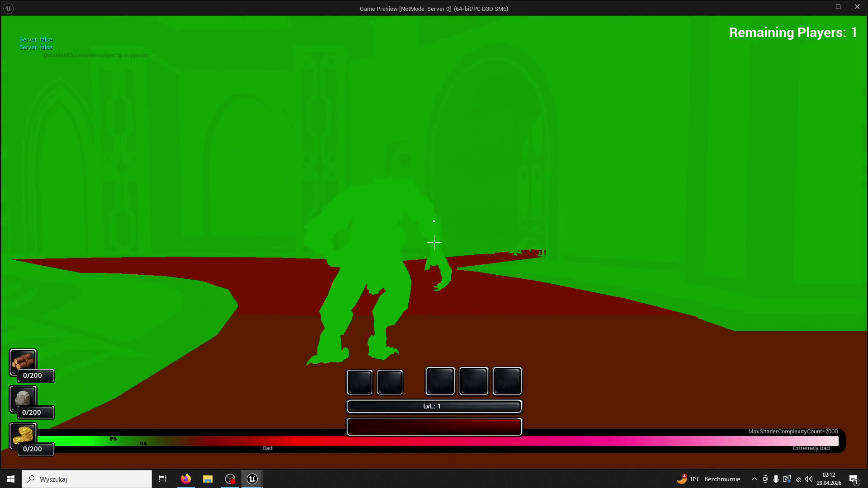
View the level in wireframe (F1), restore lit view (F3), run briefly, then stop Play In Editor.
key(F1)
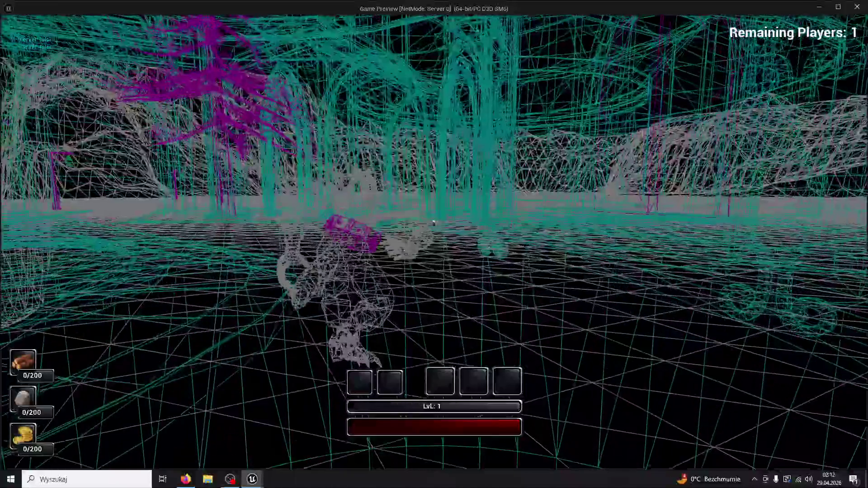
key(F3)
key(w)
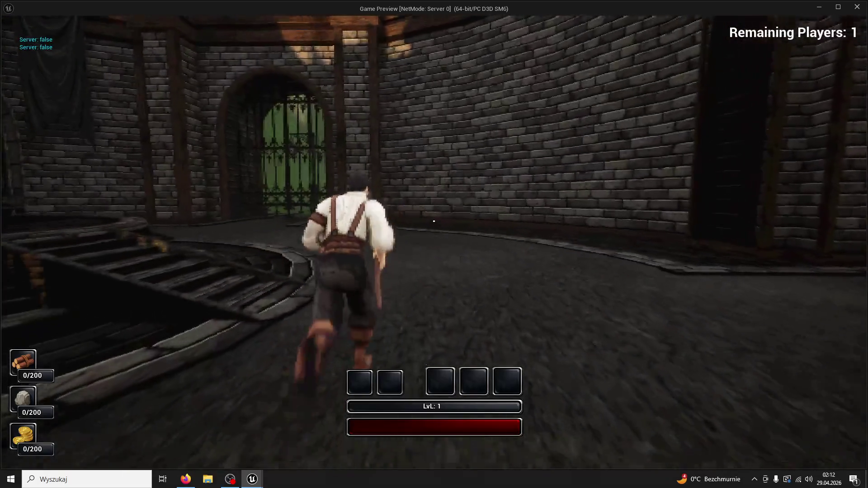
key(Escape)
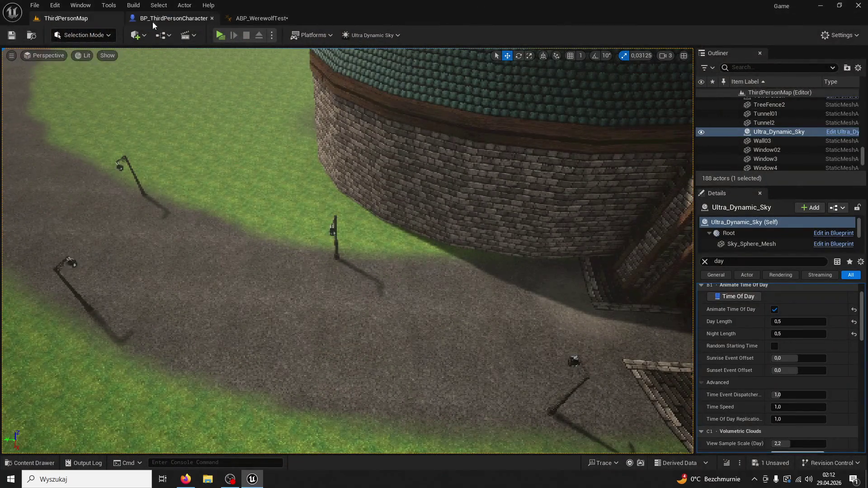
Close the BP_ThirdPersonCharacter and ABP_WerewolfTest tabs, then quit the editor with Save Selected.
click(190, 18)
click(210, 18)
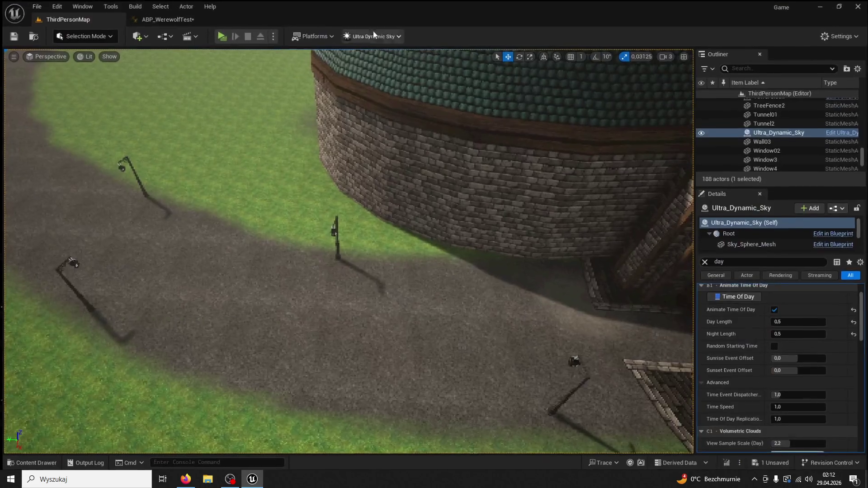
click(190, 18)
click(211, 18)
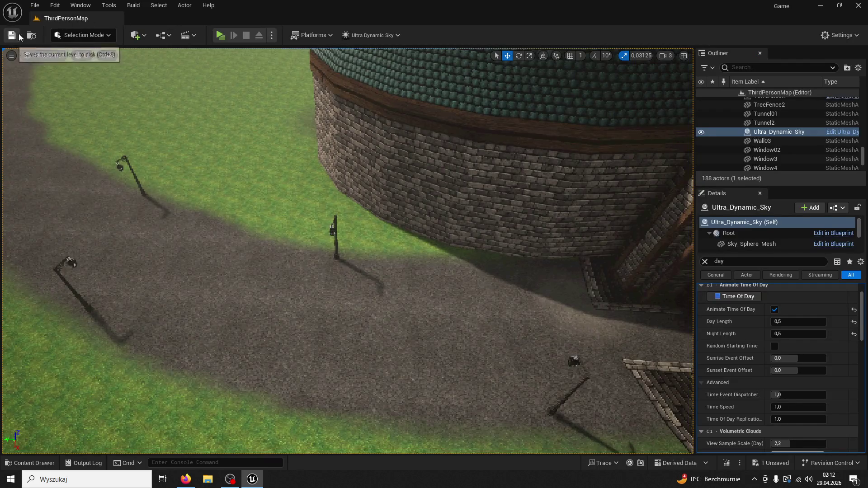
click(857, 6)
click(459, 342)
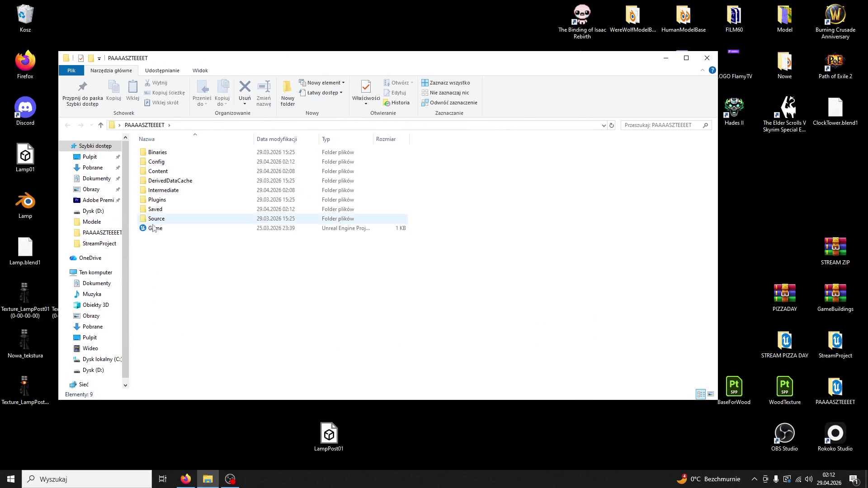
Reopen Game.uproject from the PAAAASZTEEEET folder in Unreal Editor.
click(710, 59)
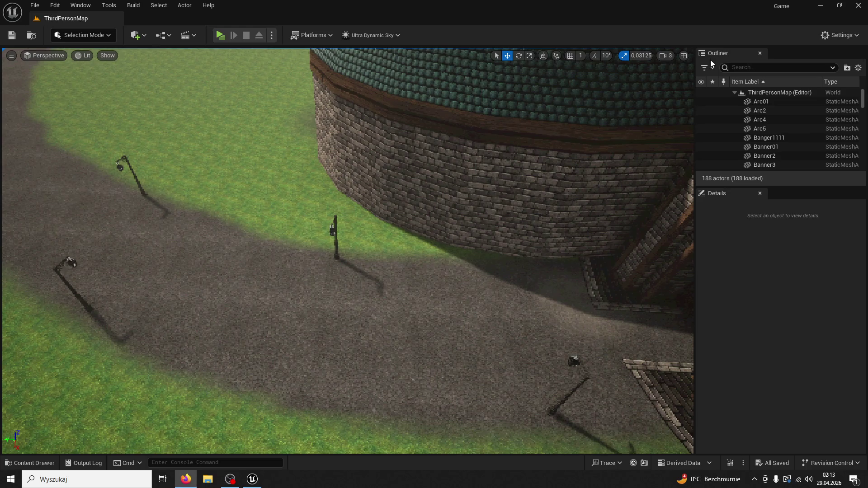
Select the lamp post beside the castle gate and open its BP_Lamp blueprint.
mouse_move(571, 233)
mouse_down()
mouse_move(497, 235)
mouse_move(524, 189)
mouse_move(537, 264)
mouse_up()
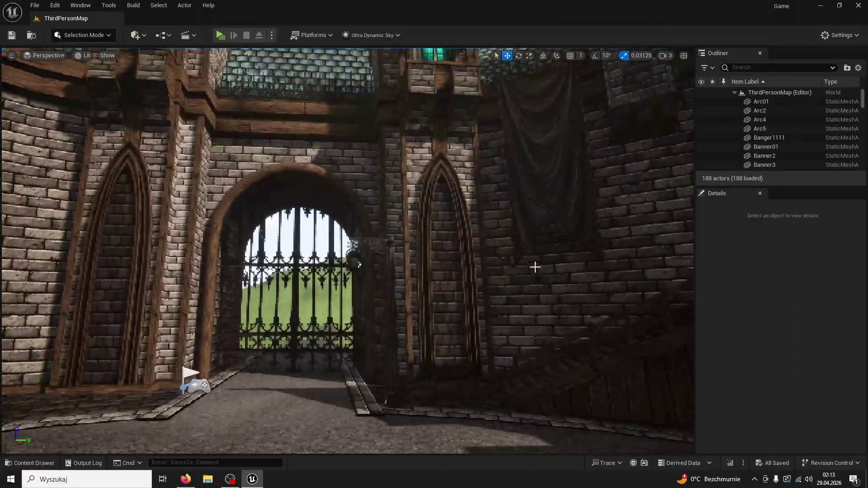
click(367, 246)
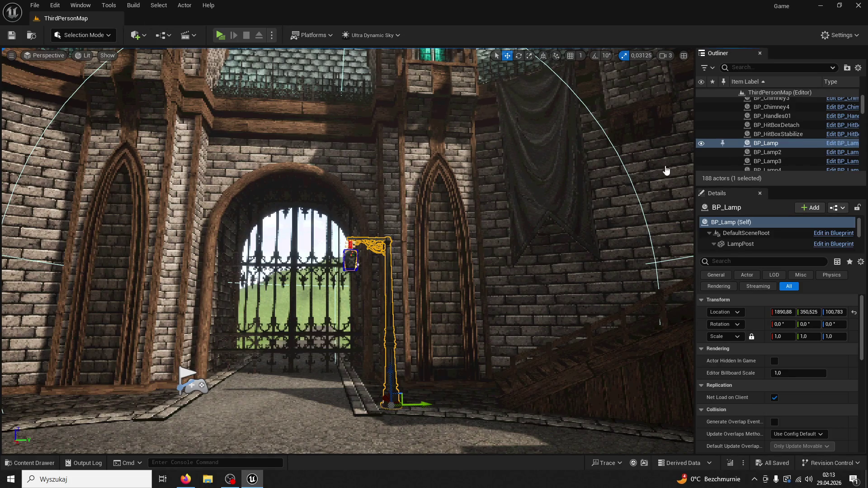
click(830, 144)
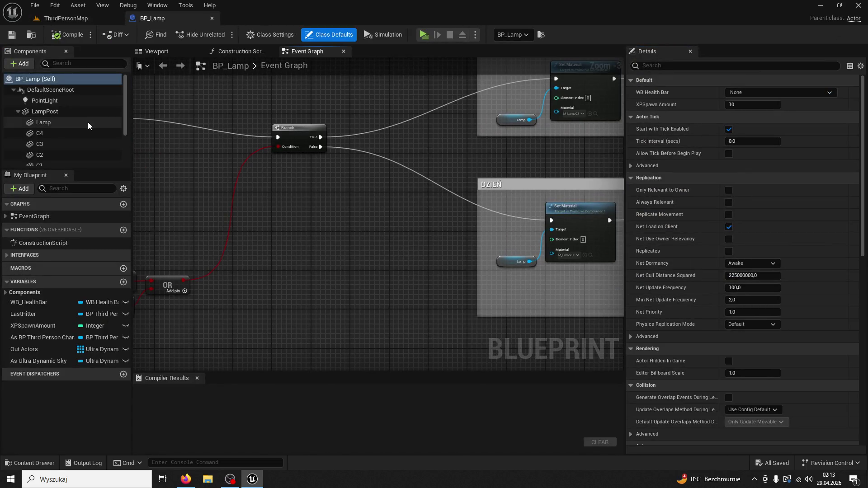
Select the lamp's PointLight and filter its settings, then enter t.maxFPS in the game console and run.
click(63, 101)
text(dyna)
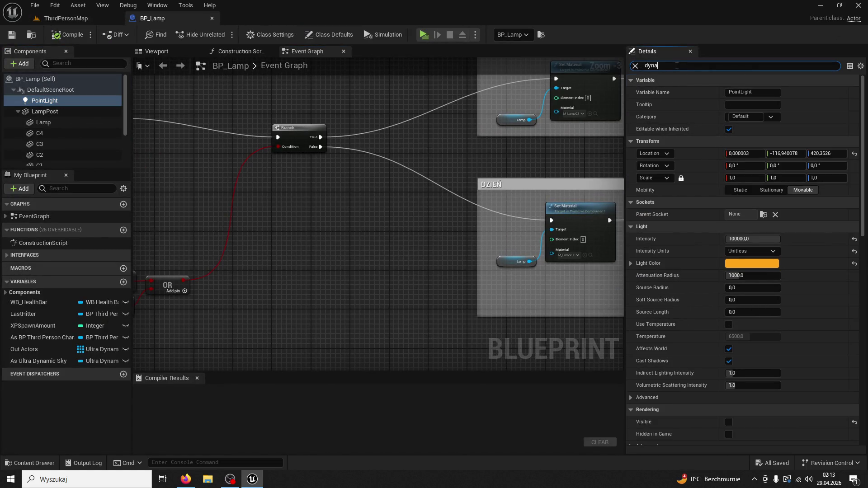
text(mic)
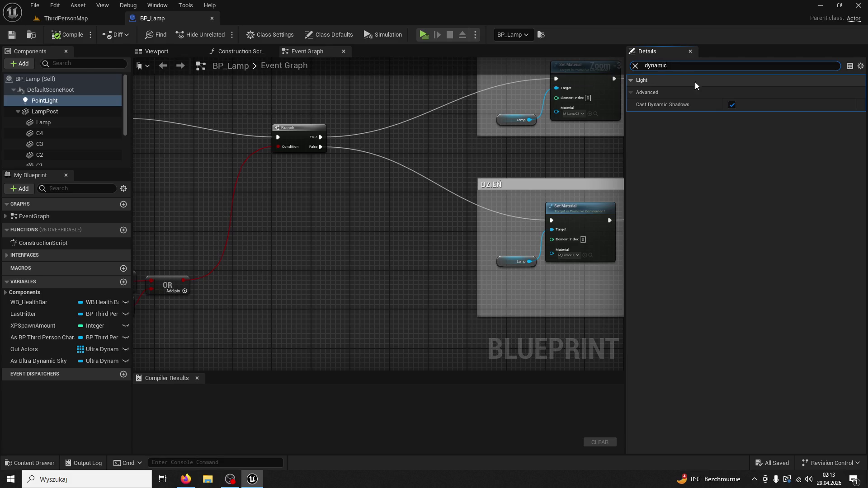
key(grave)
text(t)
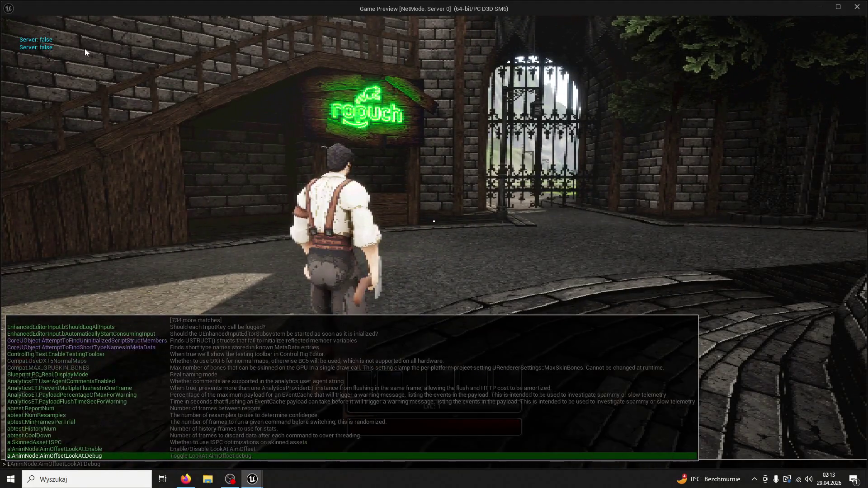
text(.maxFPS)
key(Return)
key(w)
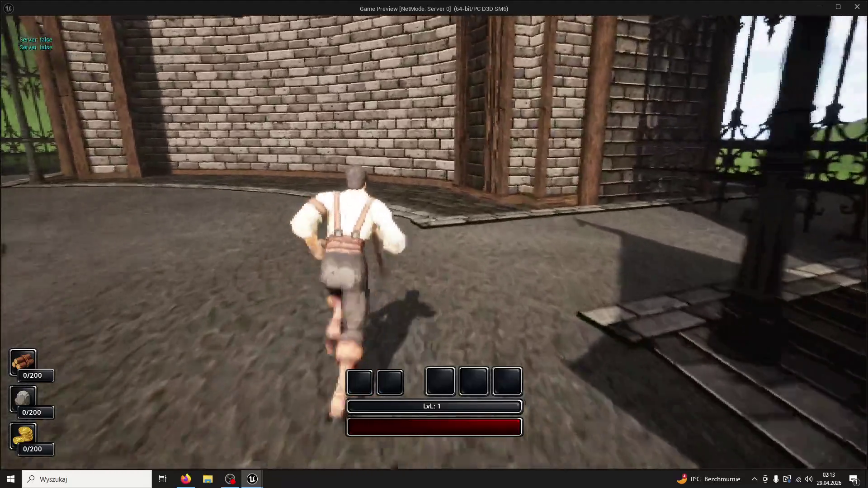
Jump beside the brick wall, then run past the stairs toward the iron gate and cobbled street.
key(space)
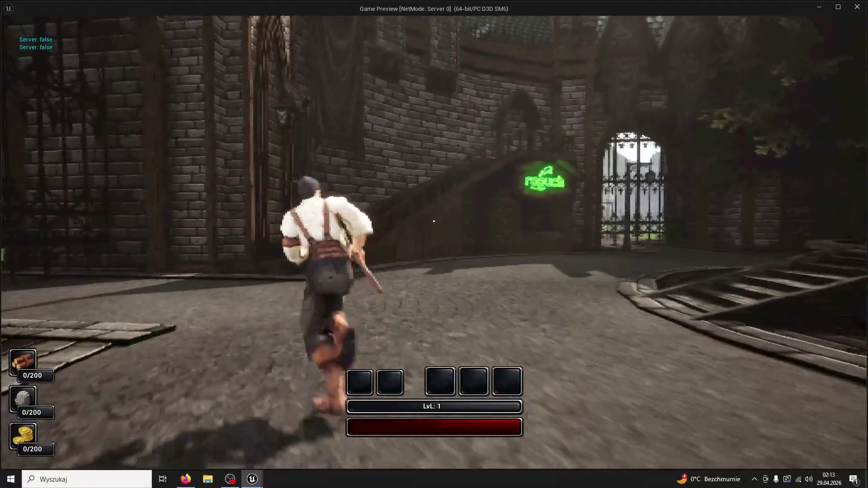
key(space)
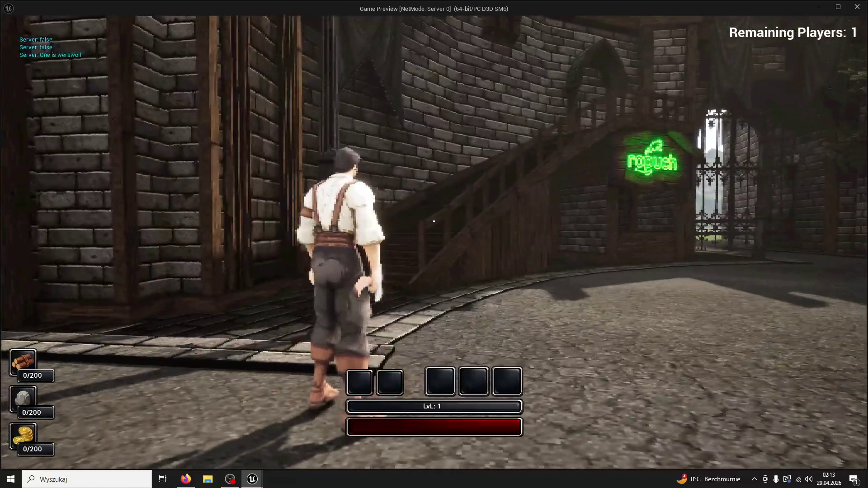
key(w)
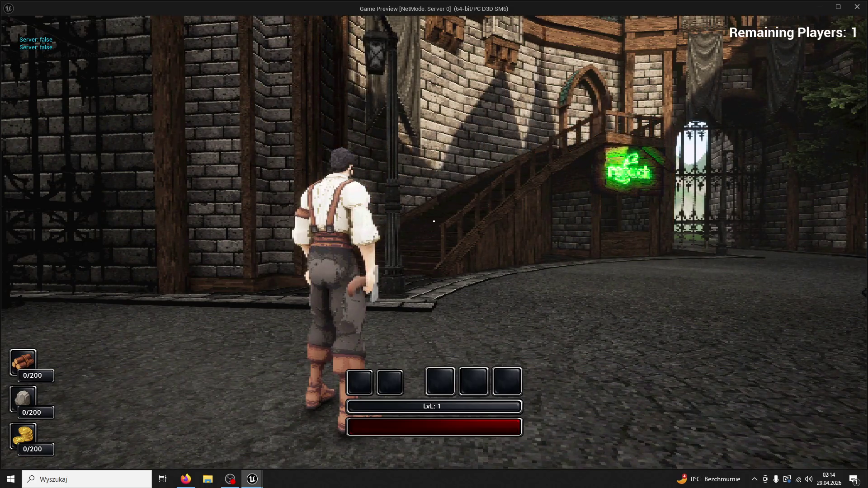
key(w)
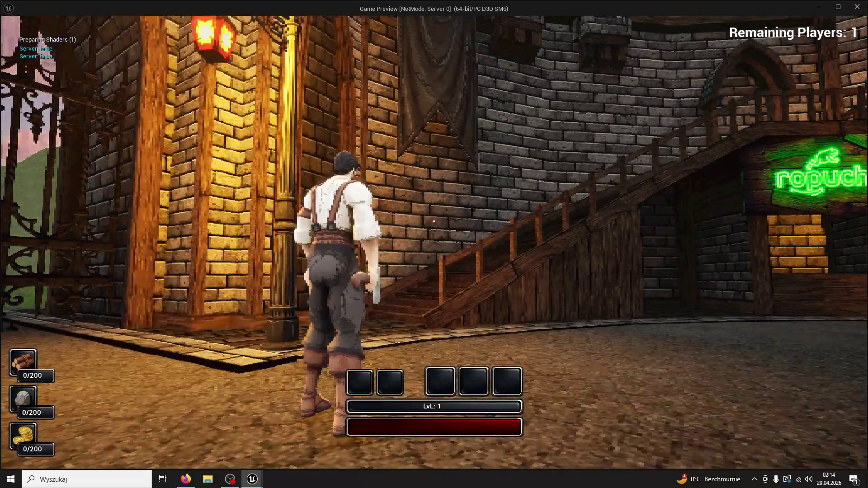
key(w)
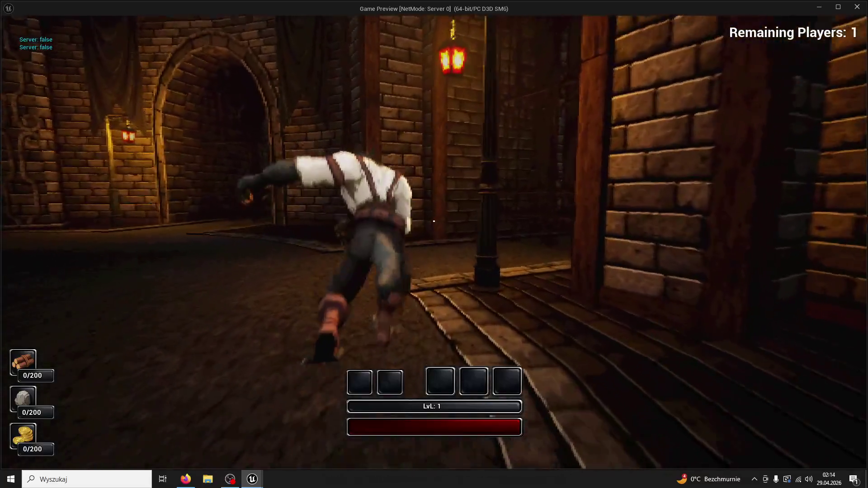
Run along the street, through the brick alleys and across the dark plaza, then stop the session.
key(w)
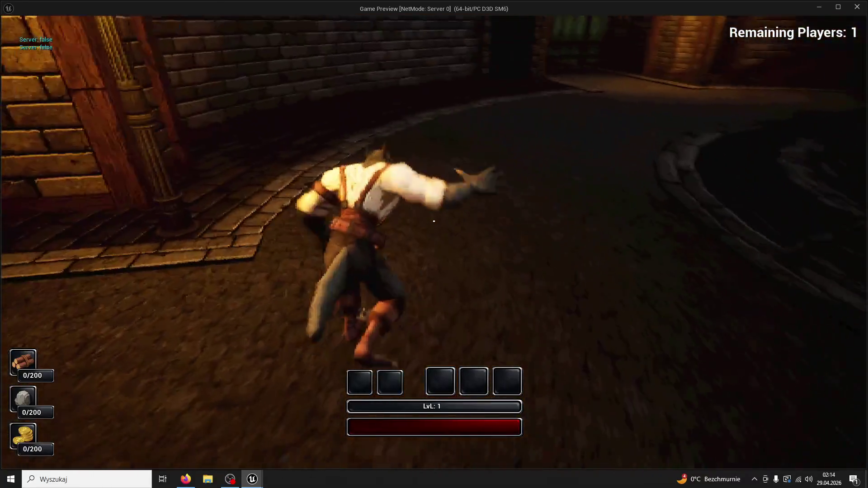
key(w)
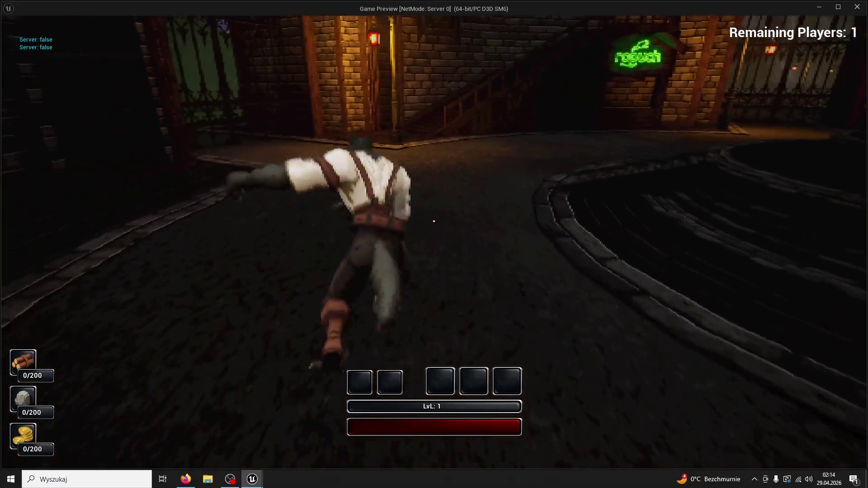
key(w)
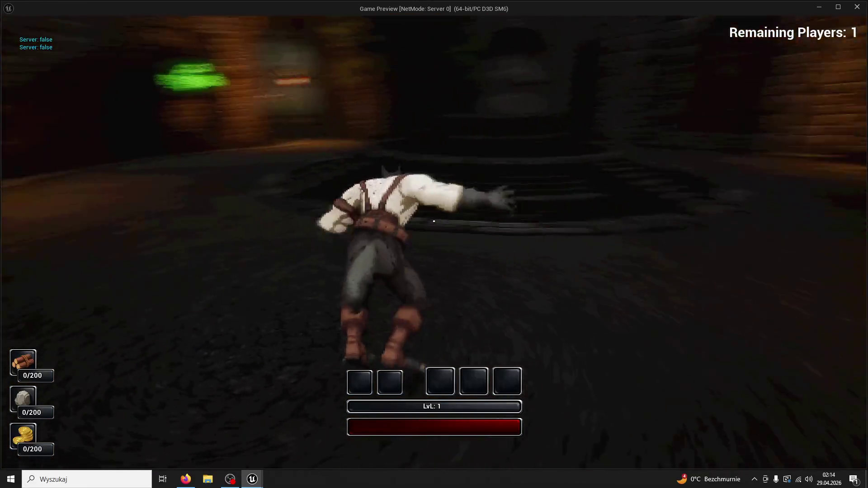
key(w)
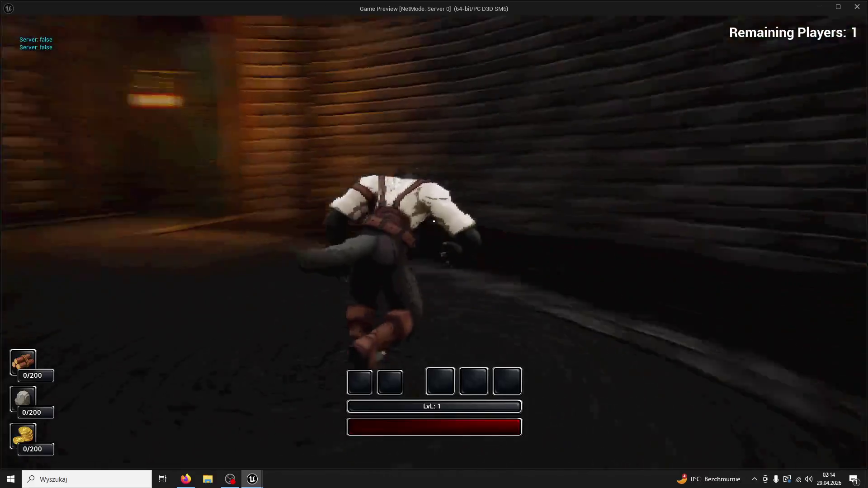
key(w)
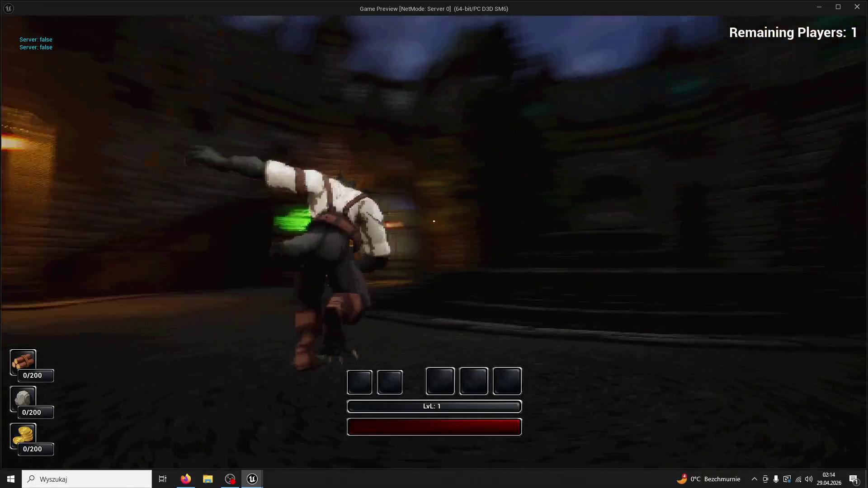
key(w)
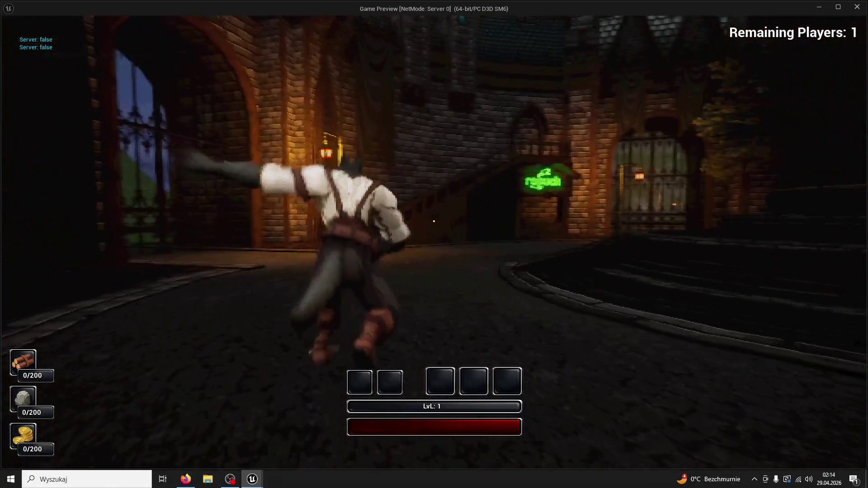
key(Escape)
Run a quick playtest in the courtyard, jumping up the stairs over the fountain rim.
click(150, 21)
click(93, 18)
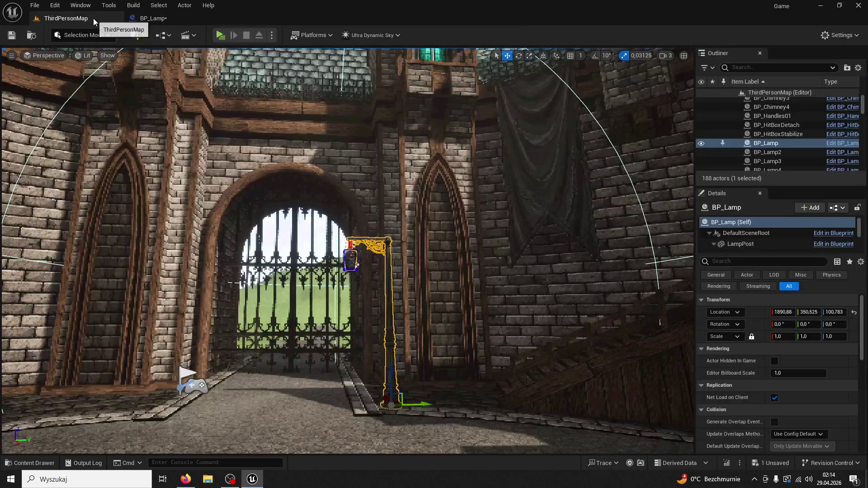
click(221, 37)
key(w)
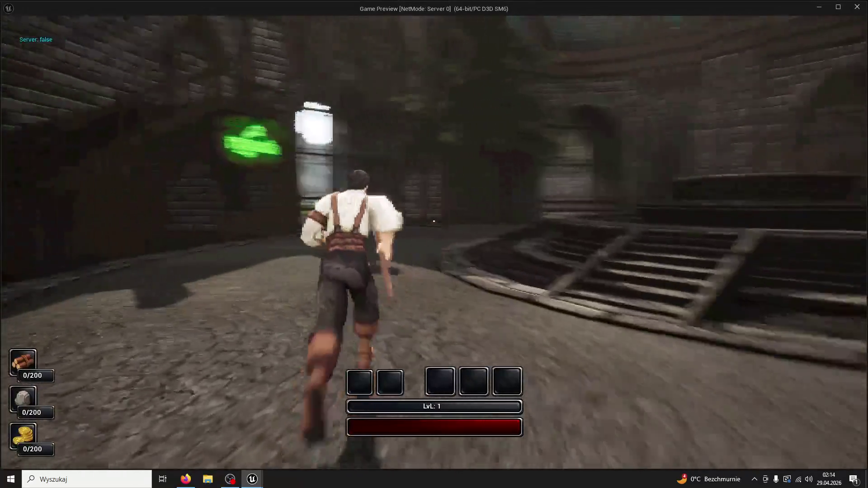
key(space)
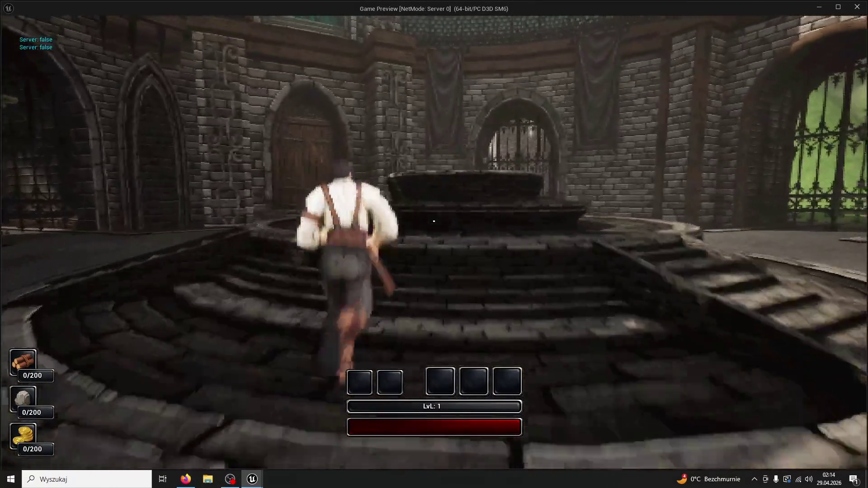
key(space)
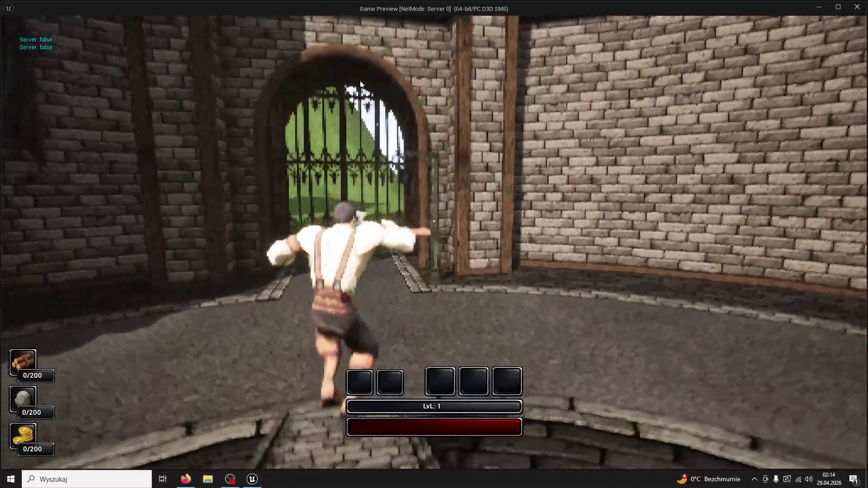
key(Escape)
Turn on Cast Dynamic Shadows for BP_Lamp's PointLight and recompile the lamp Blueprint.
click(188, 21)
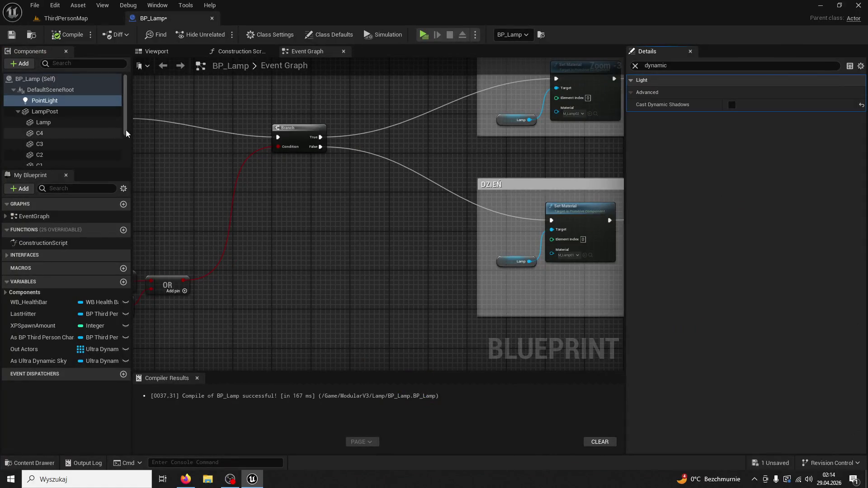
click(732, 105)
click(68, 34)
Start a fresh playtest in ThirdPersonMap, running forward and swinging the axe.
click(82, 18)
click(224, 34)
key(w)
click(433, 221)
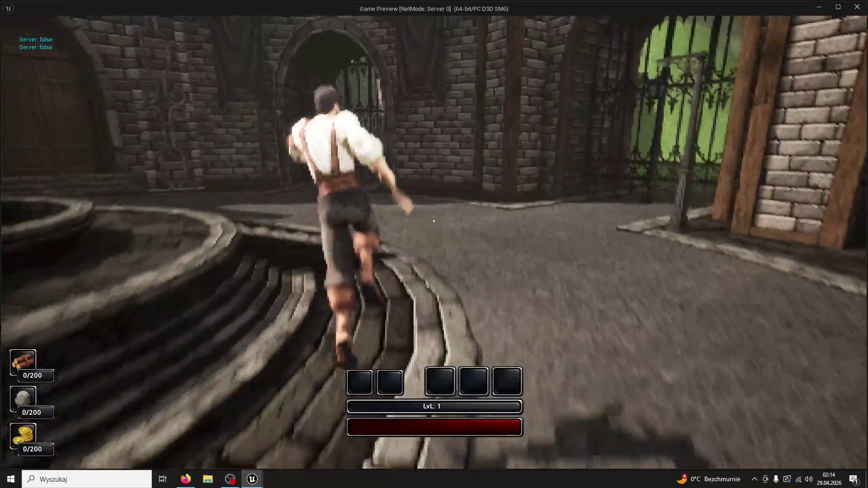
Run toward the wooden door and swing the axe near the iron gate until wood reads 1/200.
key(w)
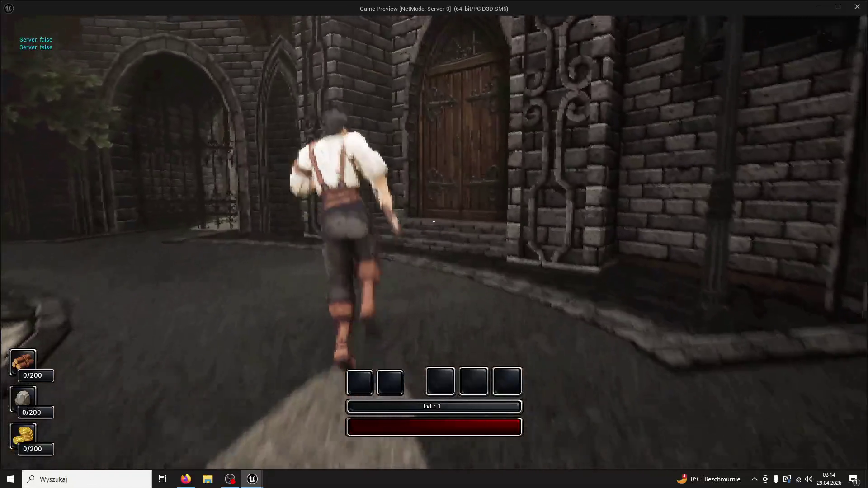
click(433, 221)
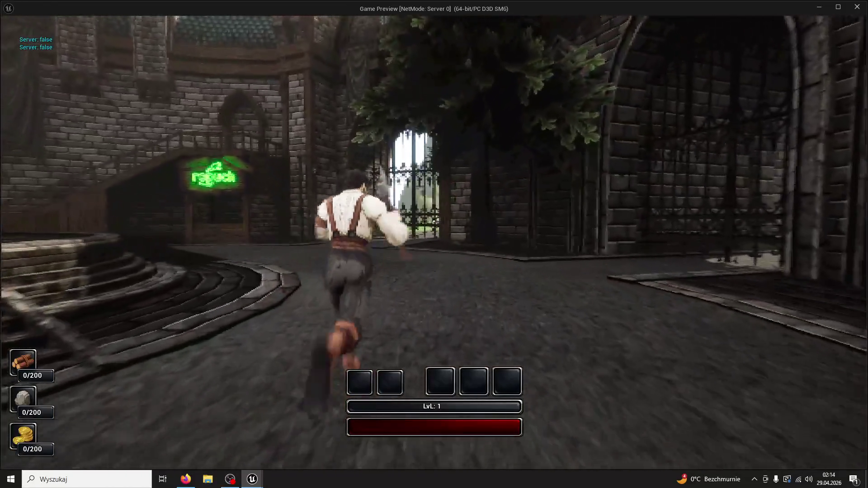
click(433, 221)
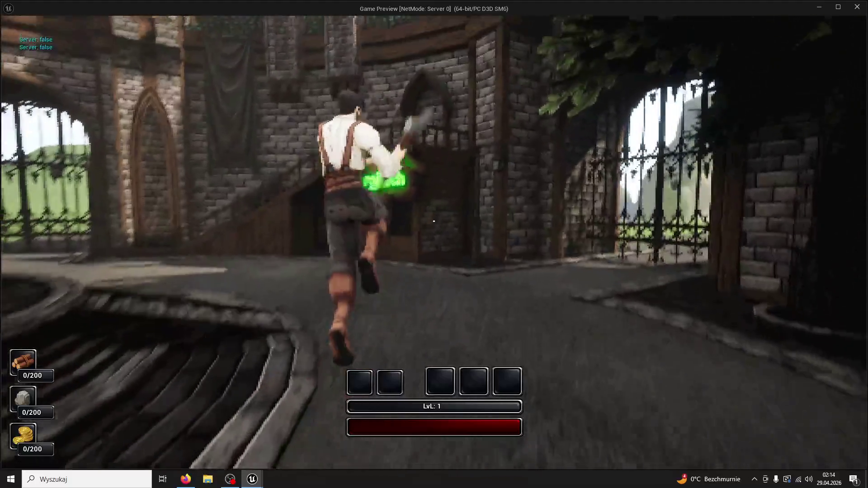
click(433, 221)
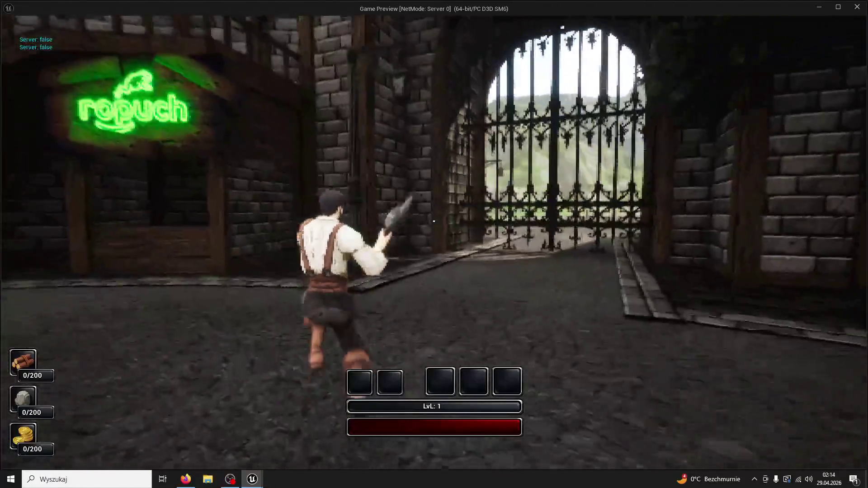
click(433, 221)
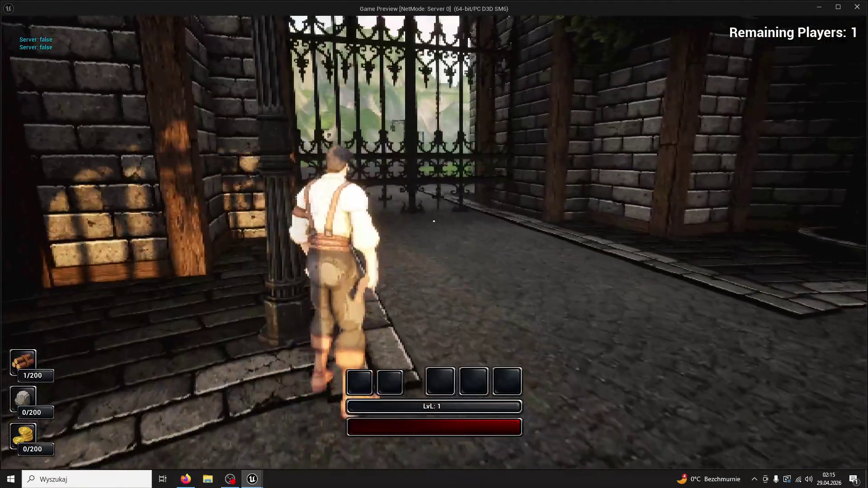
Run past the lamp post through the alley, stone and dirt streets, then stop the session.
key(w)
key(w)
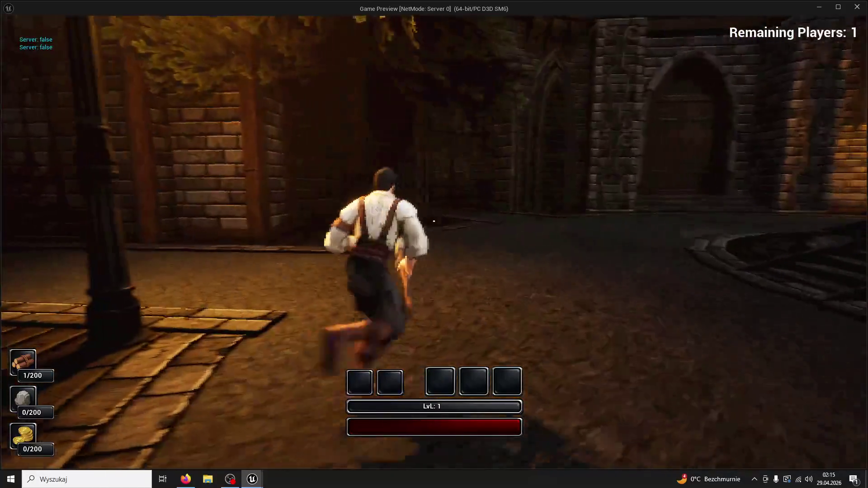
key(w)
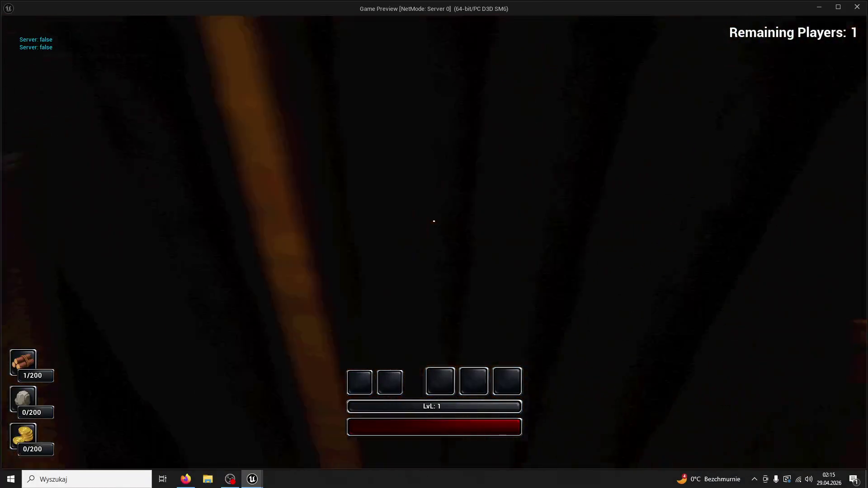
key(w)
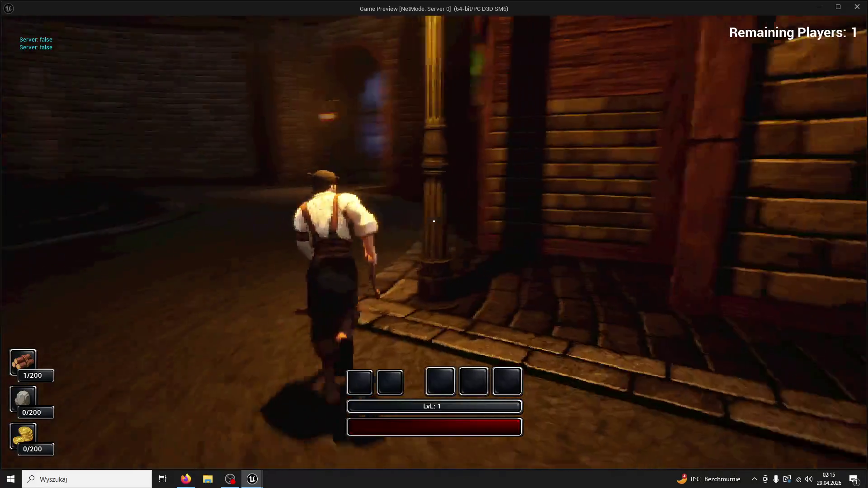
key(w)
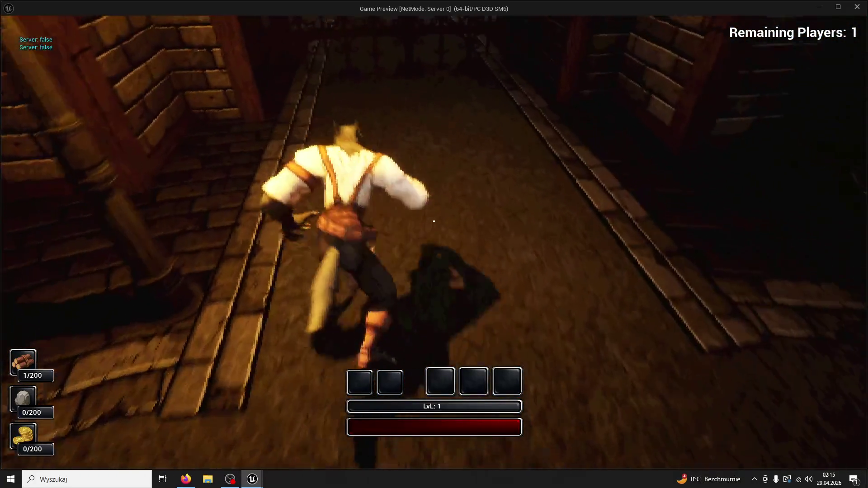
key(w)
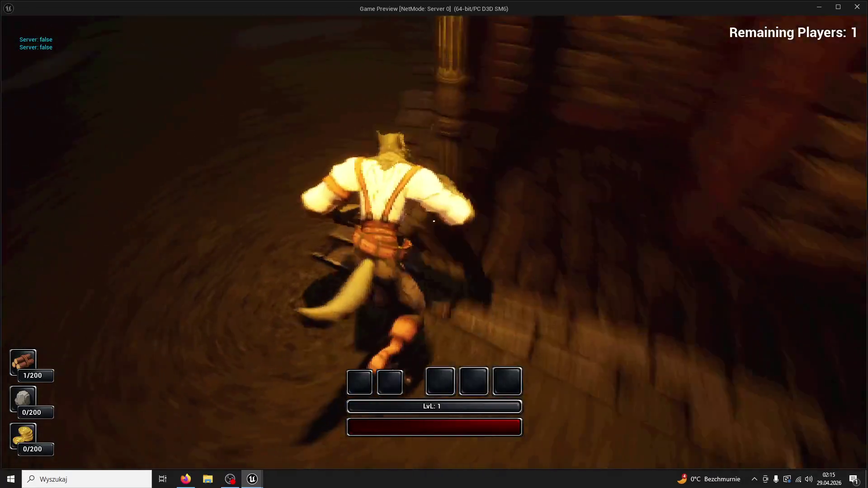
key(w)
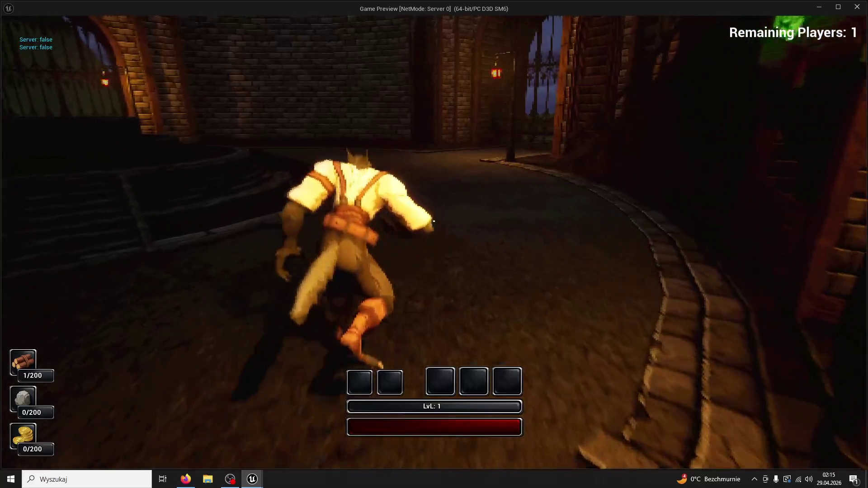
key(Escape)
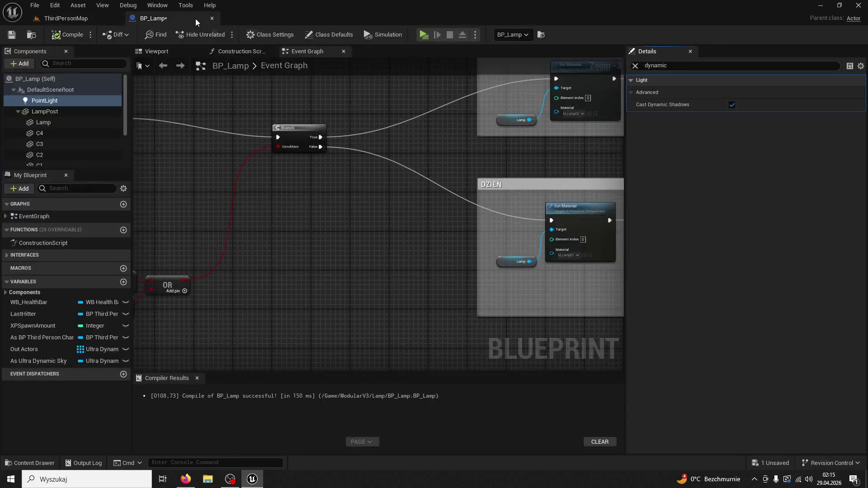
Close the BP_Lamp tab and check the Net Mode in the Play options.
click(194, 19)
click(269, 35)
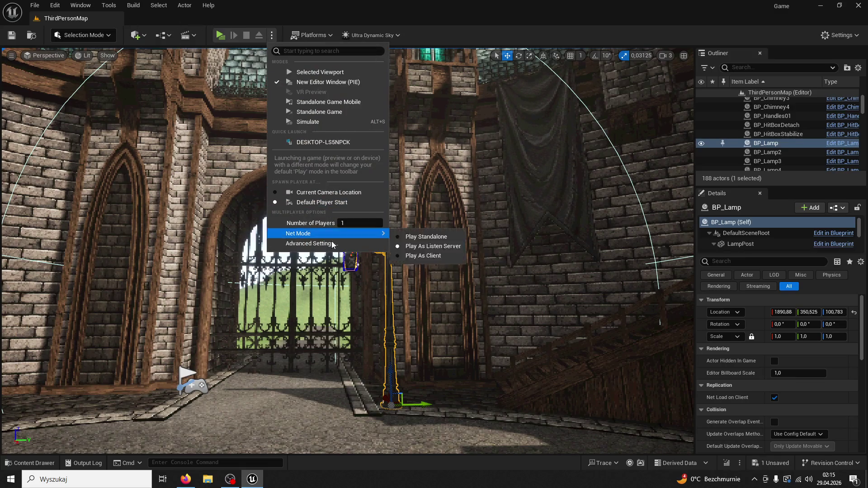
mouse_move(332, 234)
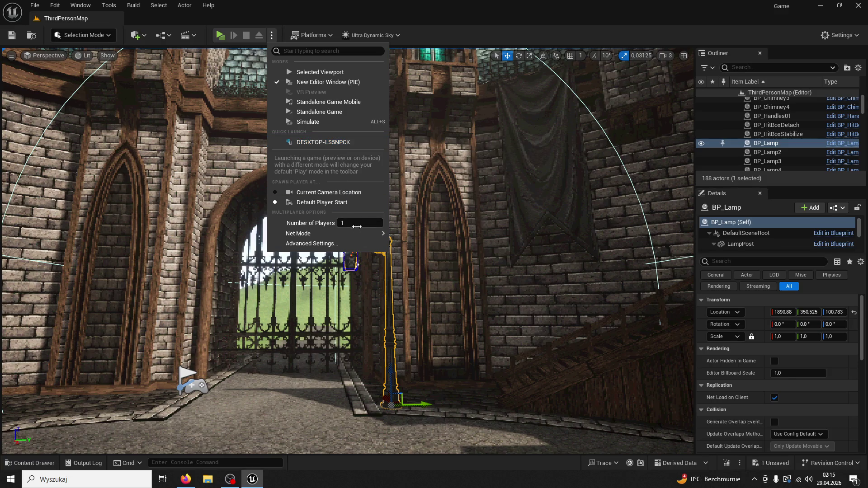
mouse_move(359, 233)
Choose Platforms > Windows > Package Project.
click(316, 35)
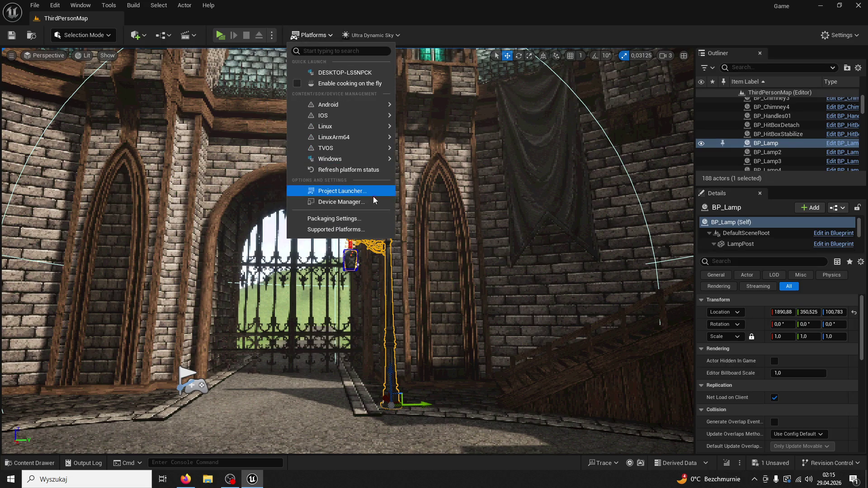
mouse_move(343, 156)
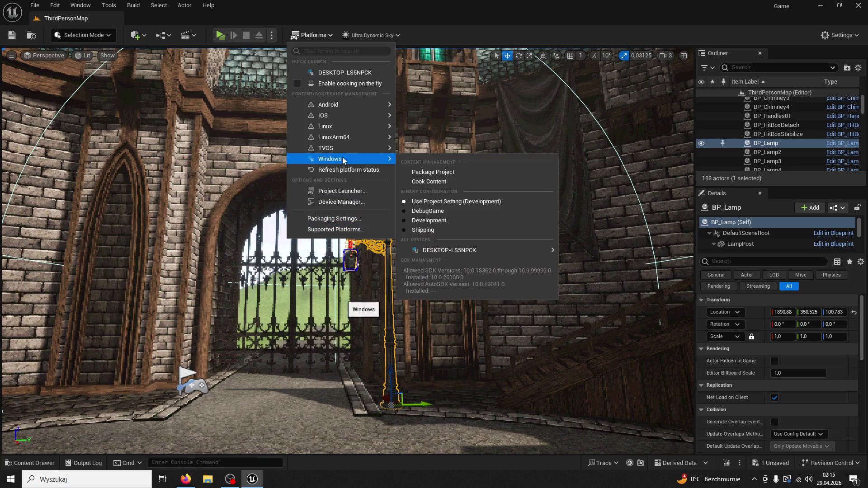
click(443, 174)
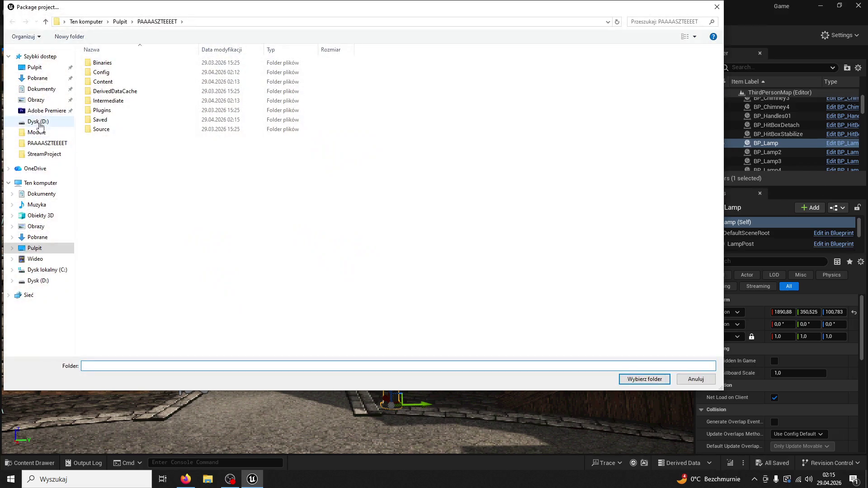
Select the Pulpit (Desktop) folder as the output location and begin packaging for Windows.
click(34, 67)
click(145, 366)
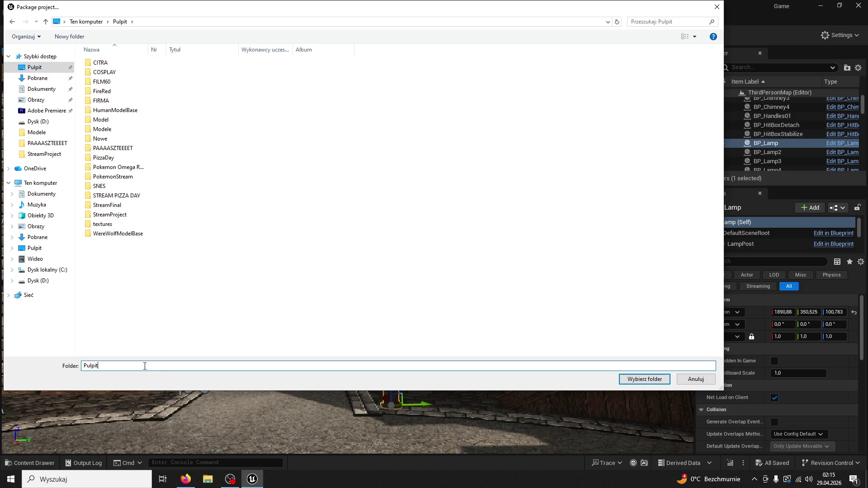
click(657, 383)
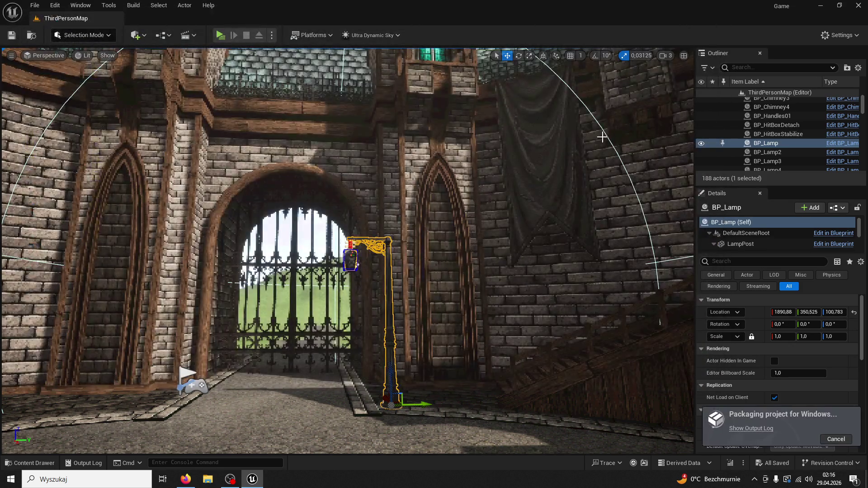
Re-maximize the editor window and show the packaging output log.
mouse_move(620, 9)
mouse_down()
mouse_move(722, 221)
mouse_move(502, 135)
mouse_up()
double_click(502, 135)
click(748, 430)
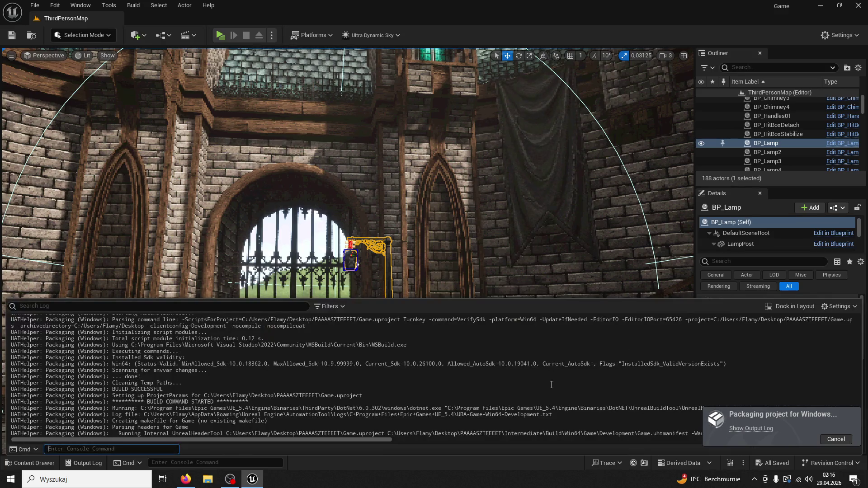
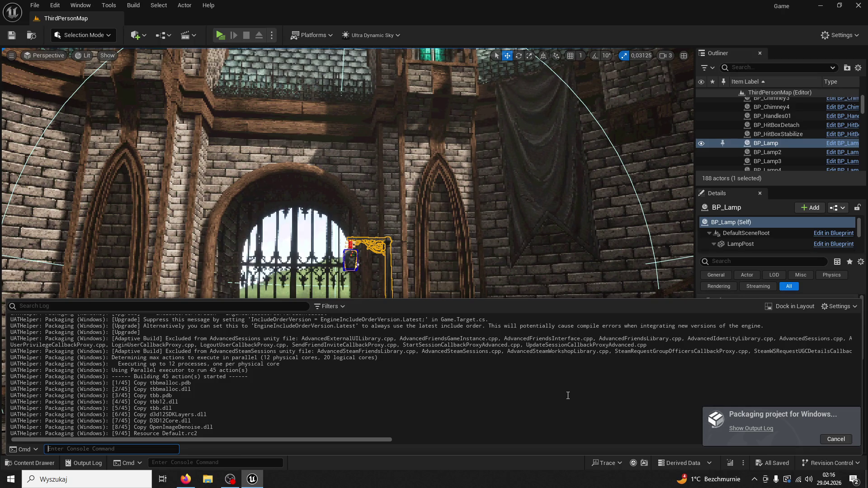
Close the Output Log, glance at the Outliner and Settings menus, and turn the view toward the well.
mouse_move(369, 228)
mouse_down()
mouse_move(271, 199)
mouse_move(254, 172)
mouse_up()
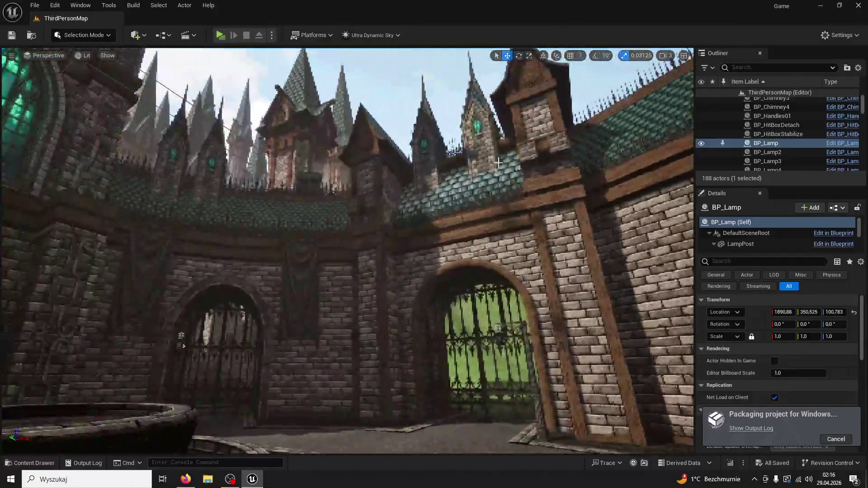
click(858, 68)
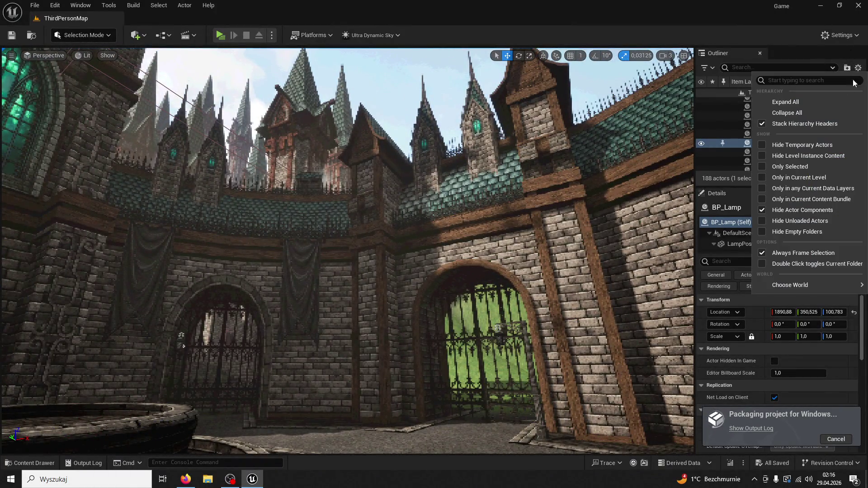
click(839, 36)
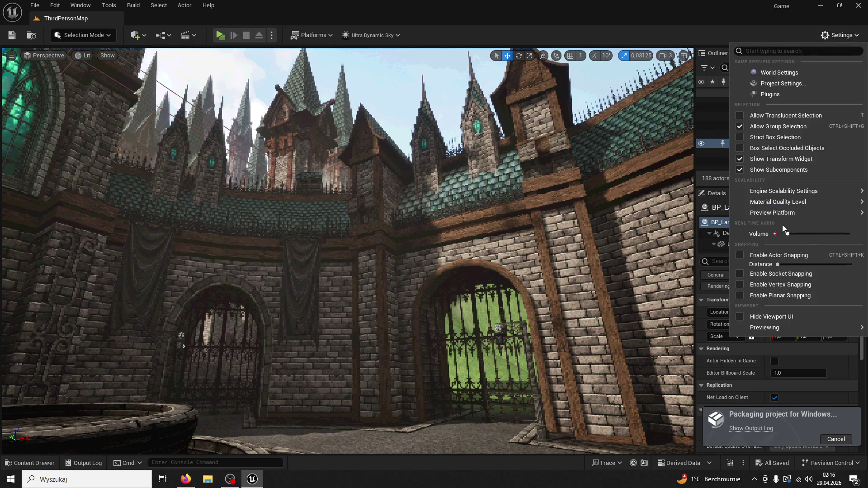
mouse_move(778, 201)
mouse_move(278, 136)
mouse_down()
mouse_move(316, 172)
mouse_move(382, 192)
mouse_move(362, 193)
mouse_move(366, 172)
mouse_move(371, 194)
mouse_move(347, 249)
mouse_up()
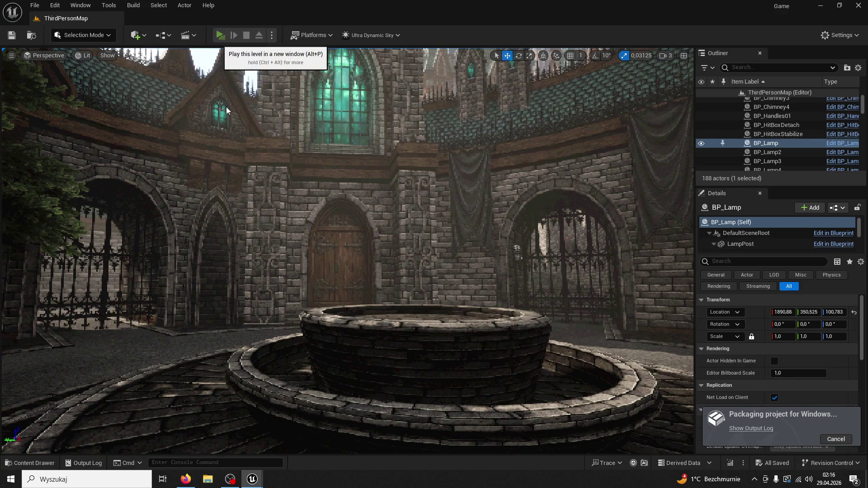
Play the level in a new window and run 'stat game' in the console.
click(221, 35)
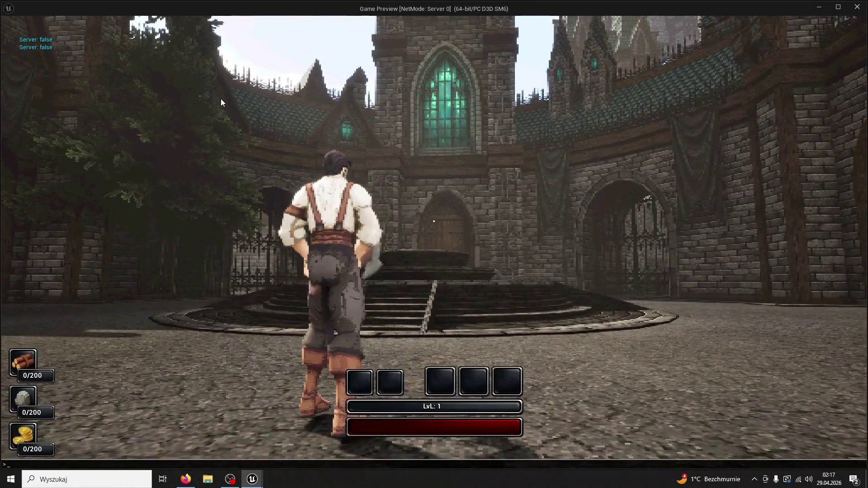
key(grave)
text(stat game)
key(Return)
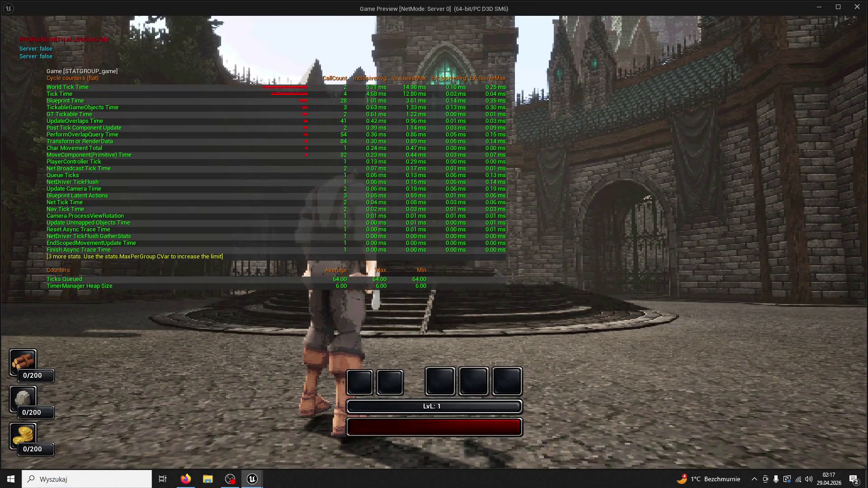
Run the character through the courtyard, past the archway, and back to the circular stone stairs.
key(w)
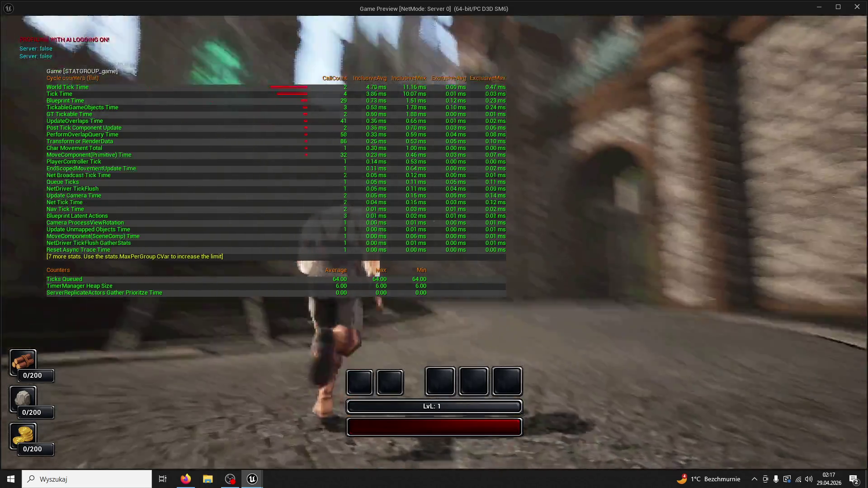
key(w)
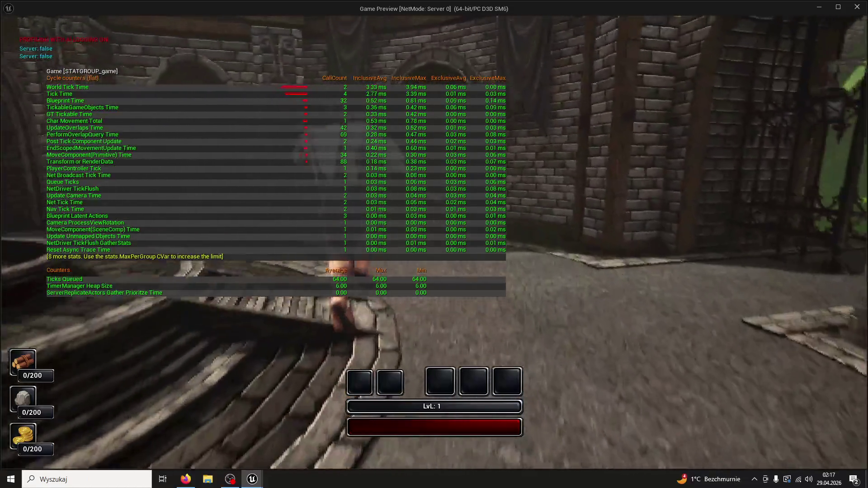
key(w)
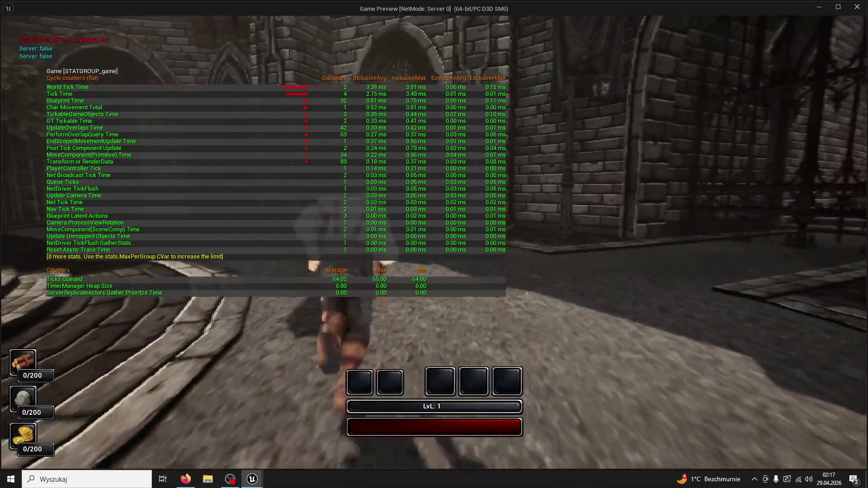
key(w)
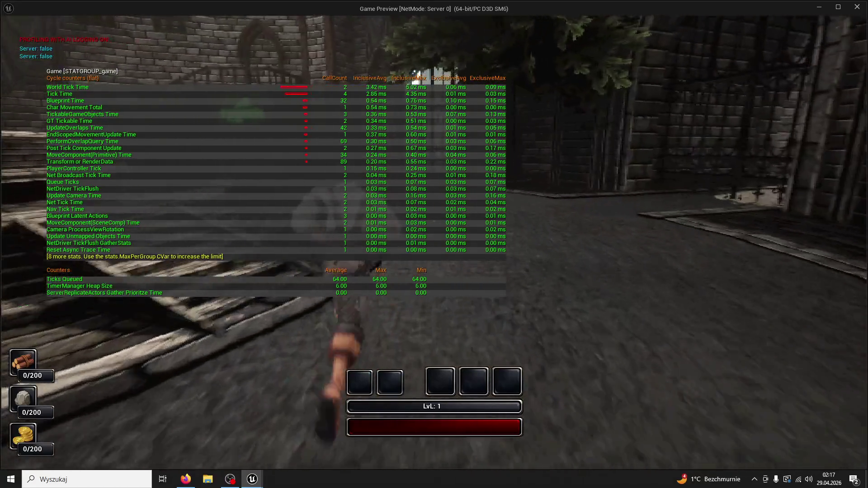
key(w)
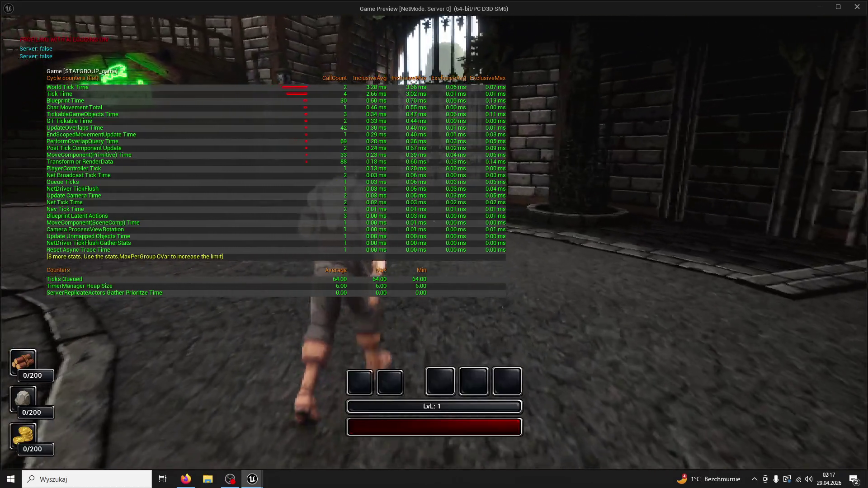
key(w)
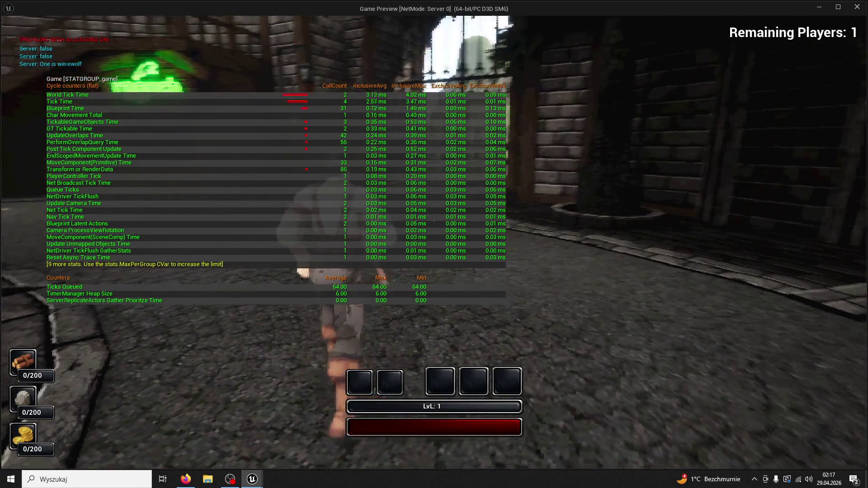
key(w)
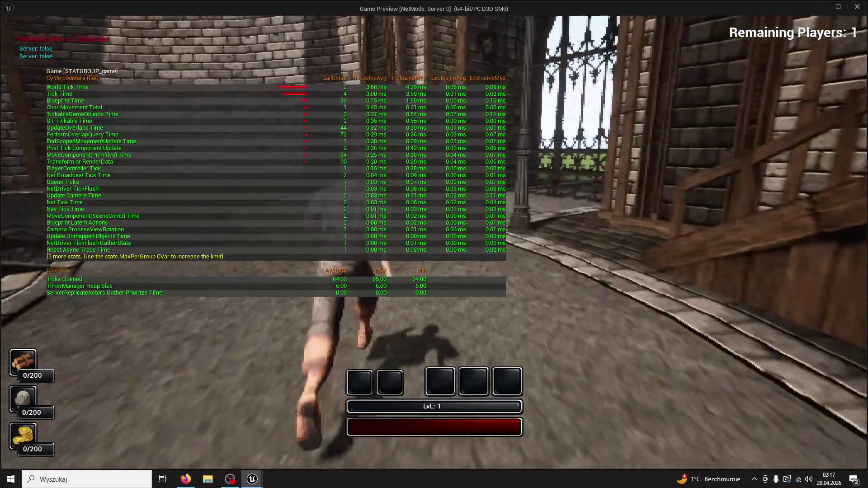
key(w)
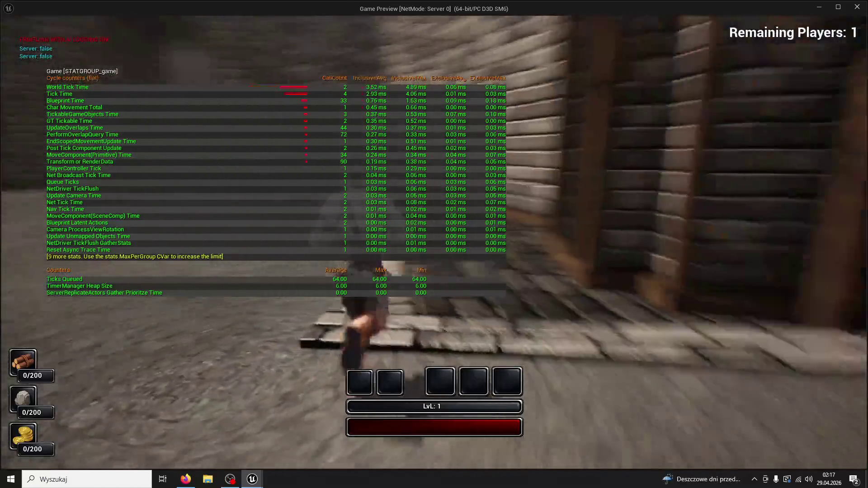
key(w)
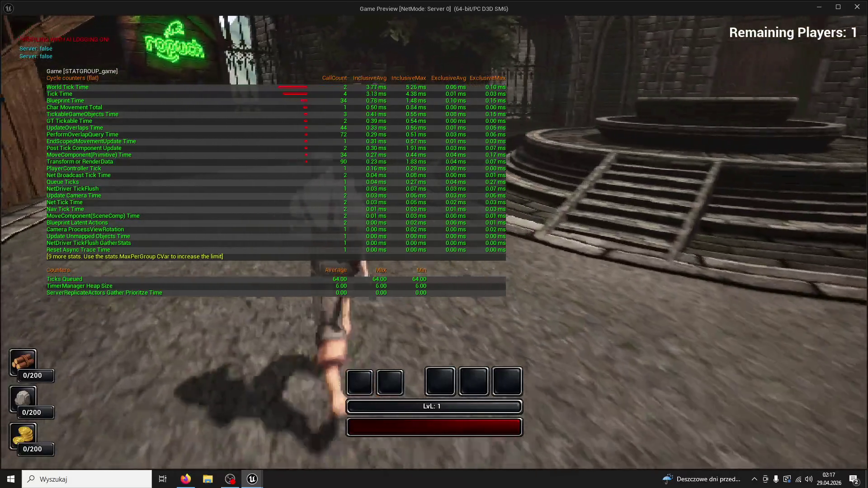
key(w)
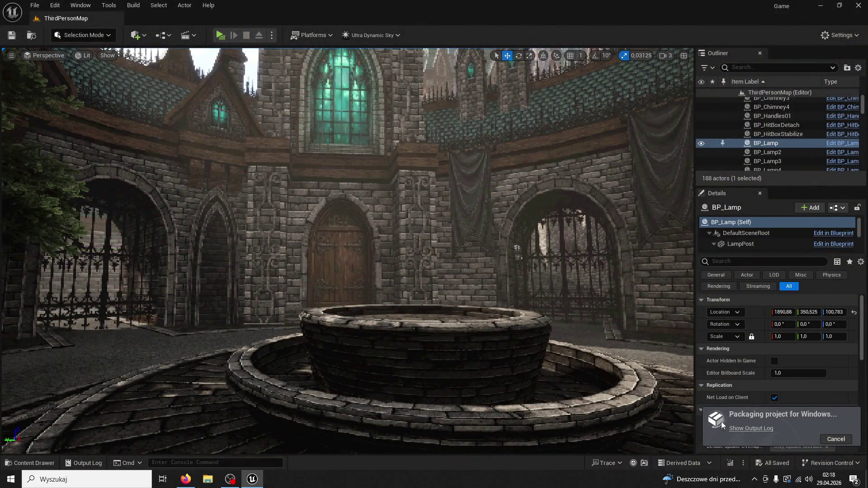
click(754, 428)
scroll(386, 373, up, 5)
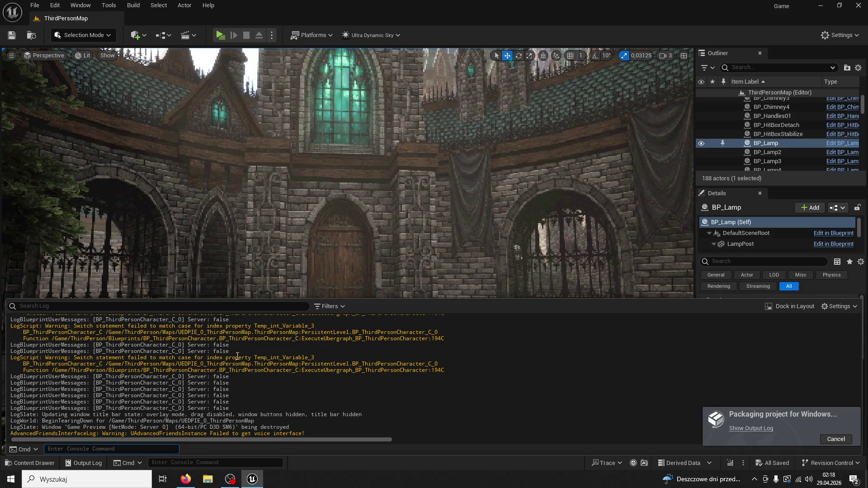
triple_click(237, 356)
double_click(326, 363)
click(326, 363)
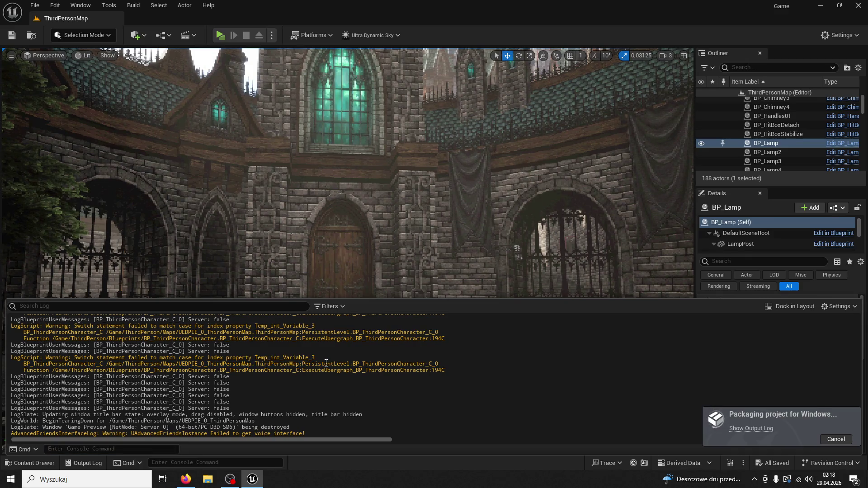
scroll(324, 363, down, 5)
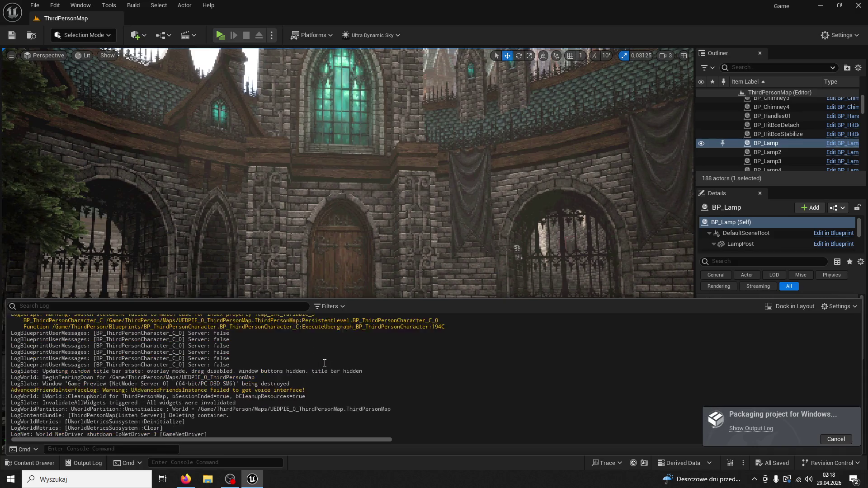
scroll(316, 363, up, 3)
scroll(316, 363, up, 5)
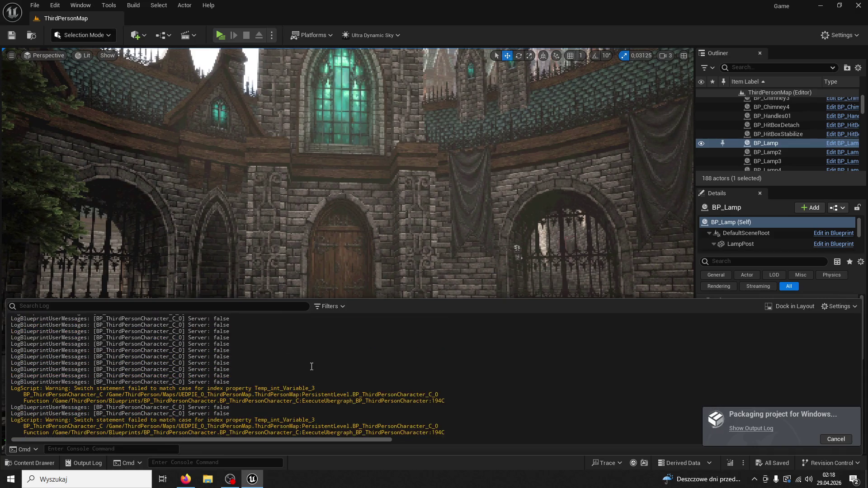
scroll(312, 366, down, 3)
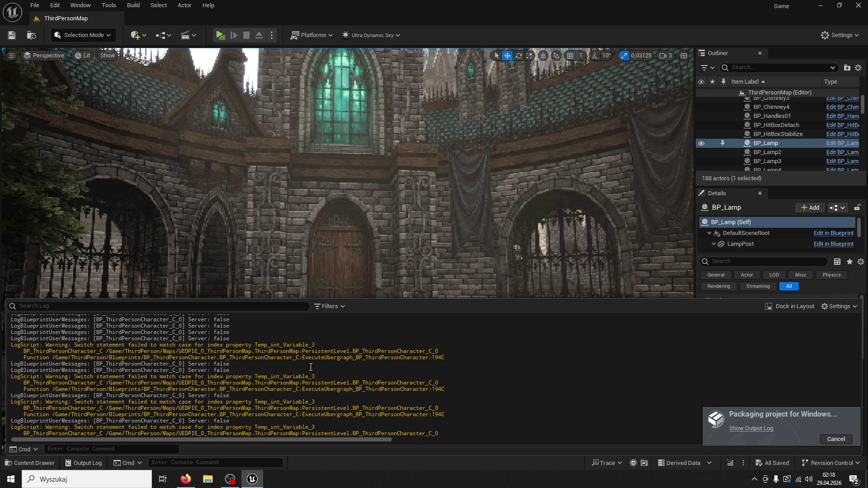
scroll(311, 367, down, 5)
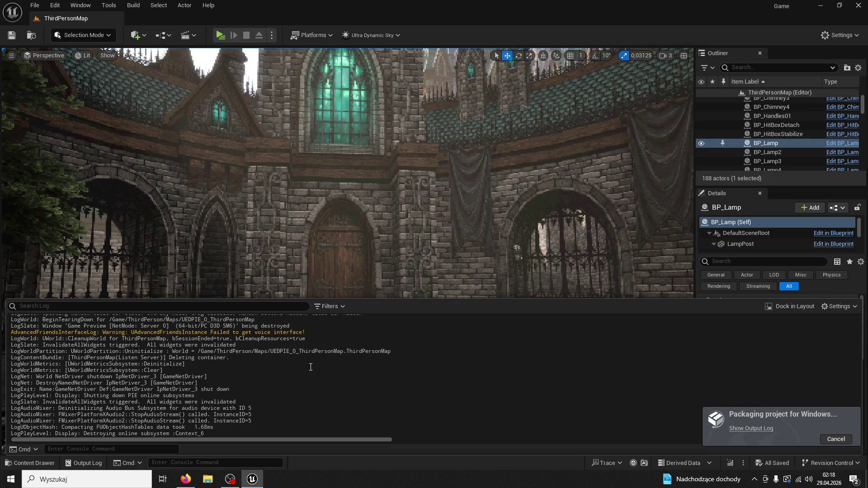
drag(394, 271, 357, 271)
drag(455, 271, 455, 260)
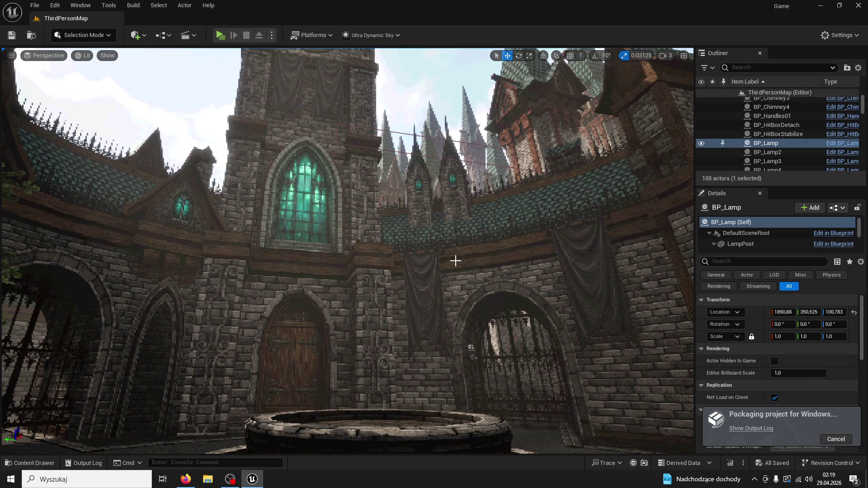
Select the Wall03 wall piece, frame it with F, and browse to its asset in the Content Browser.
drag(455, 261, 480, 258)
click(480, 258)
click(413, 207)
mouse_move(412, 207)
mouse_down()
mouse_move(494, 392)
mouse_move(276, 276)
mouse_move(167, 310)
mouse_move(96, 382)
mouse_move(136, 317)
mouse_move(203, 294)
mouse_move(260, 299)
mouse_up()
key(f)
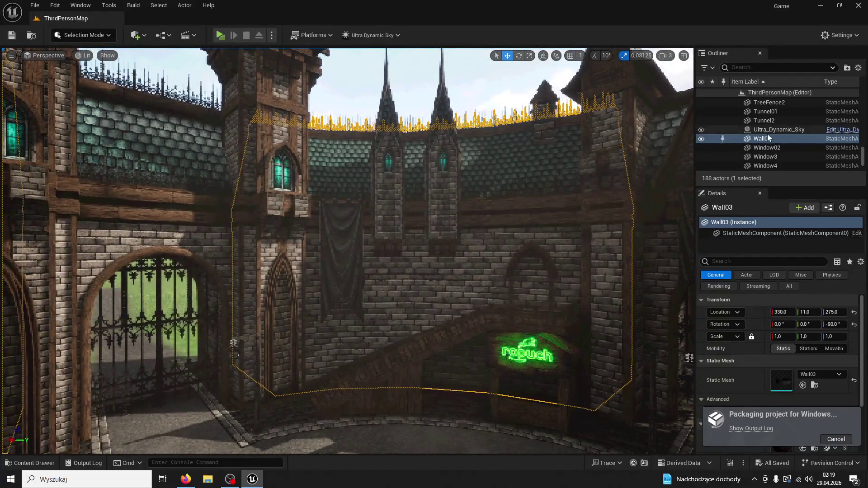
right_click(735, 138)
click(734, 161)
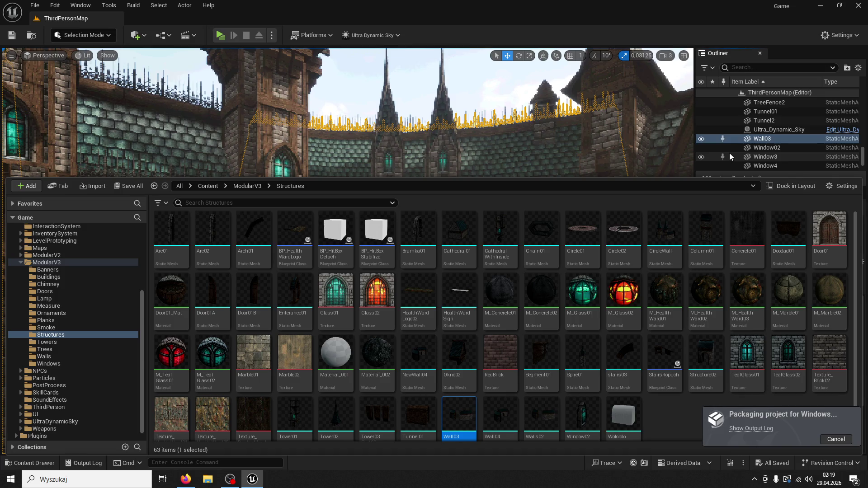
Open the Wall03 mesh editor, search its details for 'nanite', then close it unchanged.
right_click(778, 141)
click(705, 157)
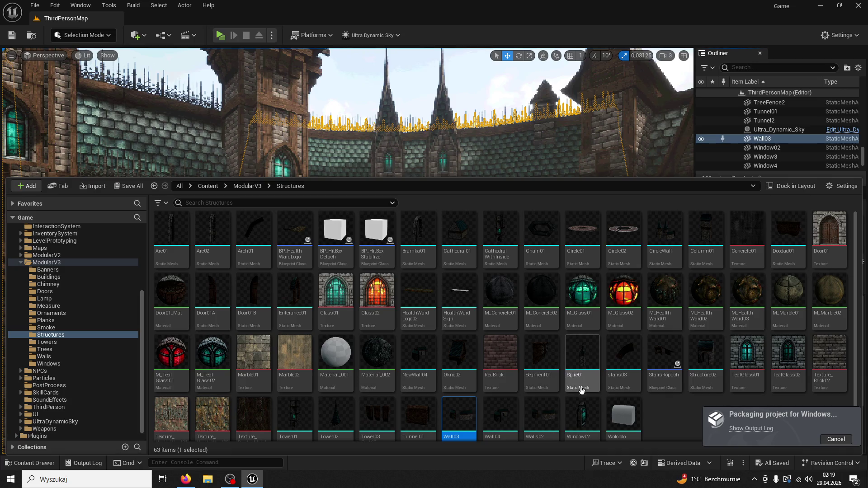
double_click(466, 415)
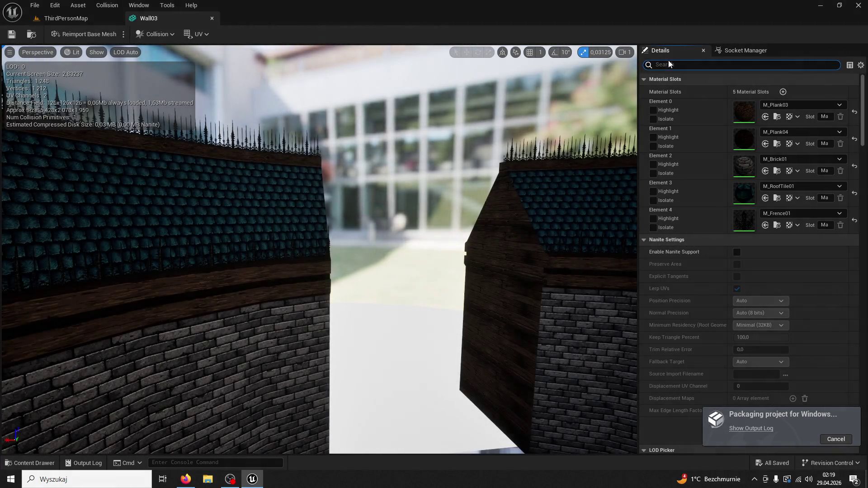
text(nanite)
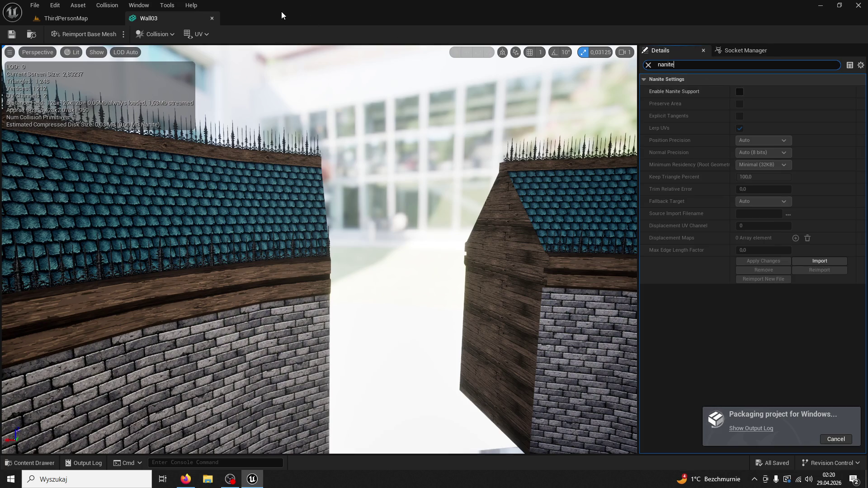
click(212, 18)
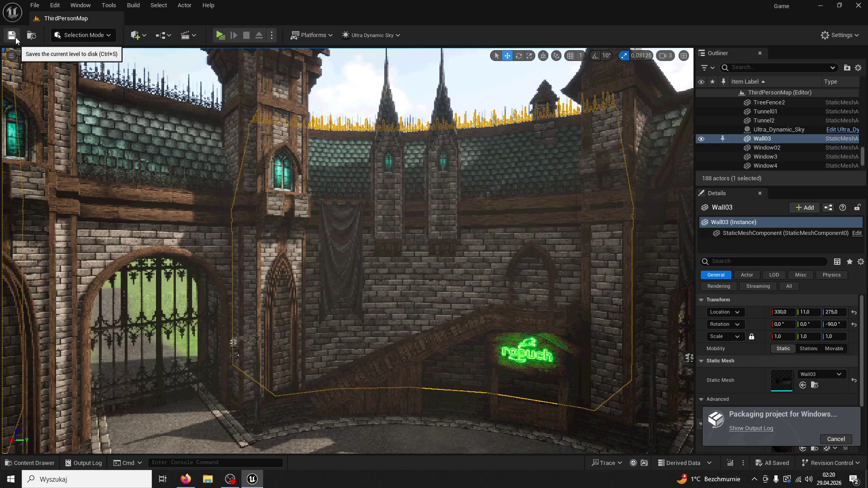
key(f)
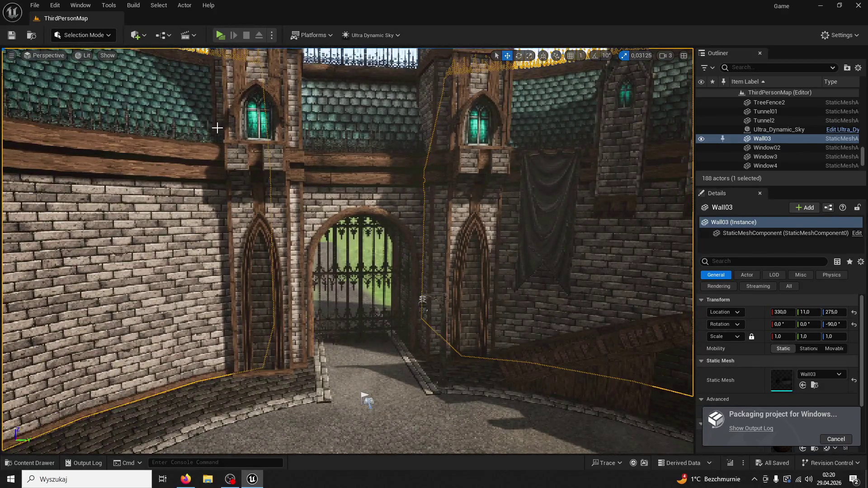
click(739, 429)
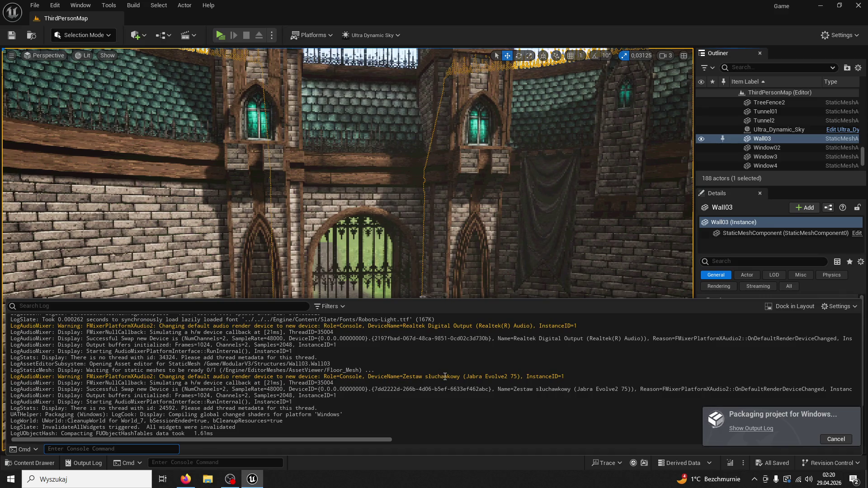
scroll(448, 377, up, 3)
scroll(504, 392, up, 5)
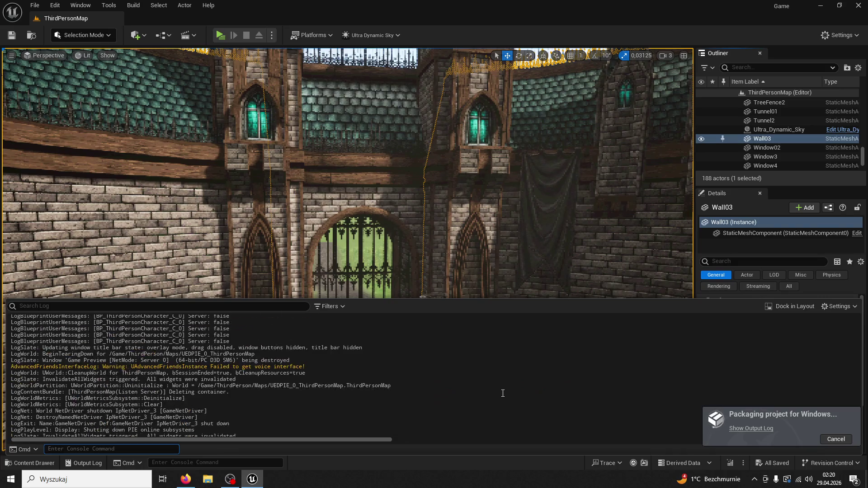
scroll(501, 392, down, 5)
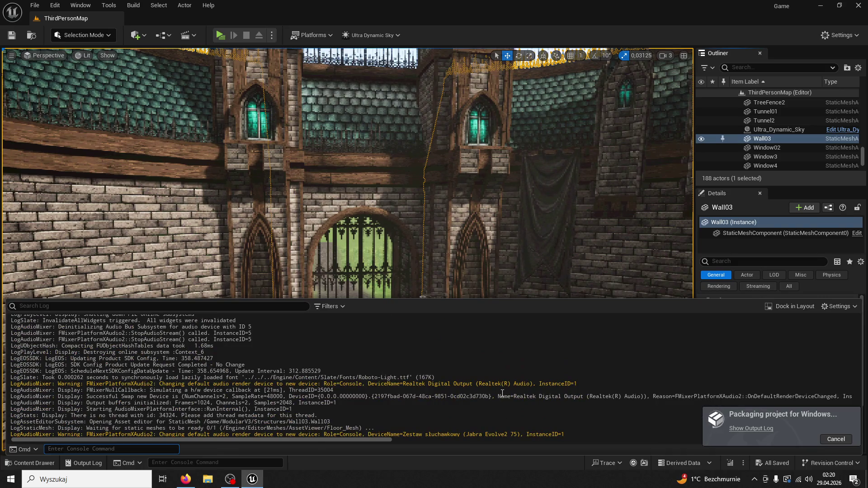
scroll(502, 393, down, 3)
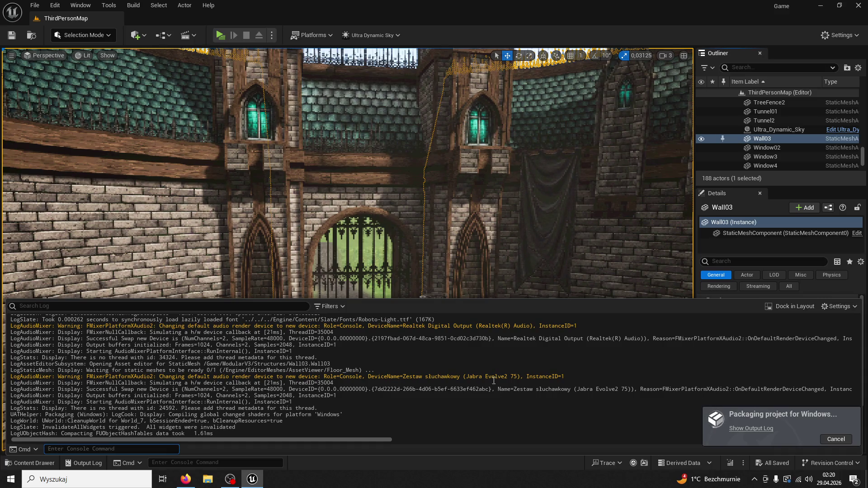
click(456, 275)
key(f)
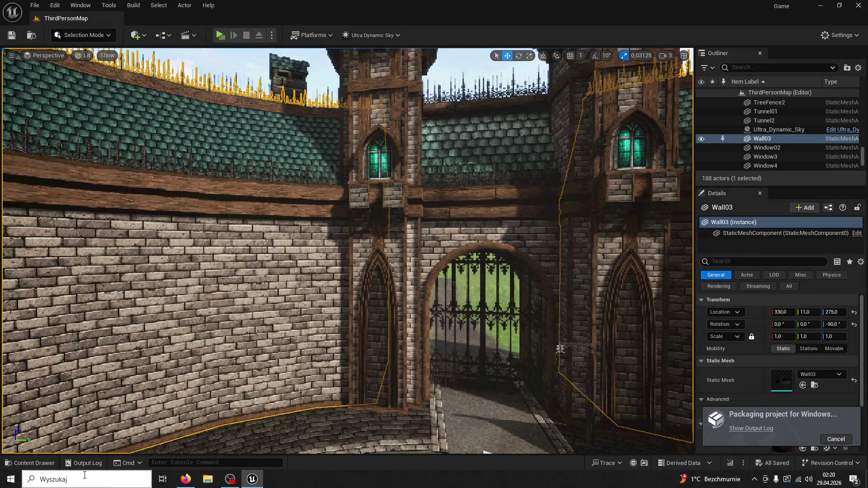
Launch Blender 4.2 by searching 'b' in Windows Start Search.
click(84, 475)
text(blend)
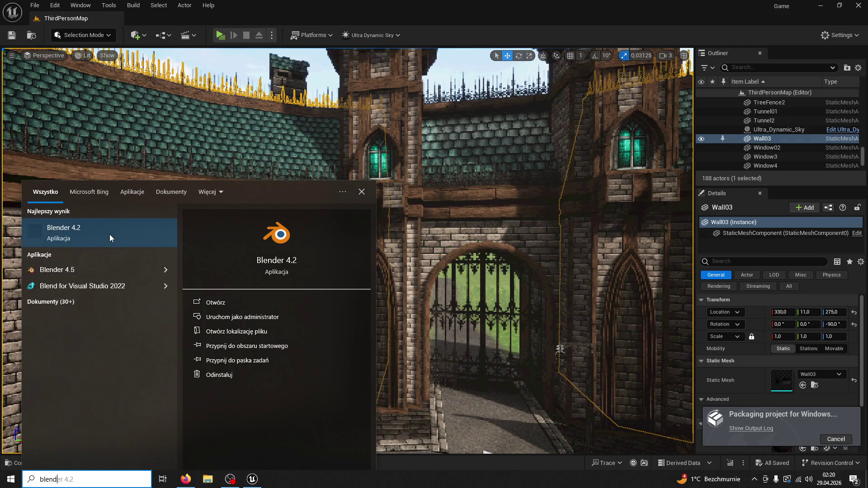
click(110, 235)
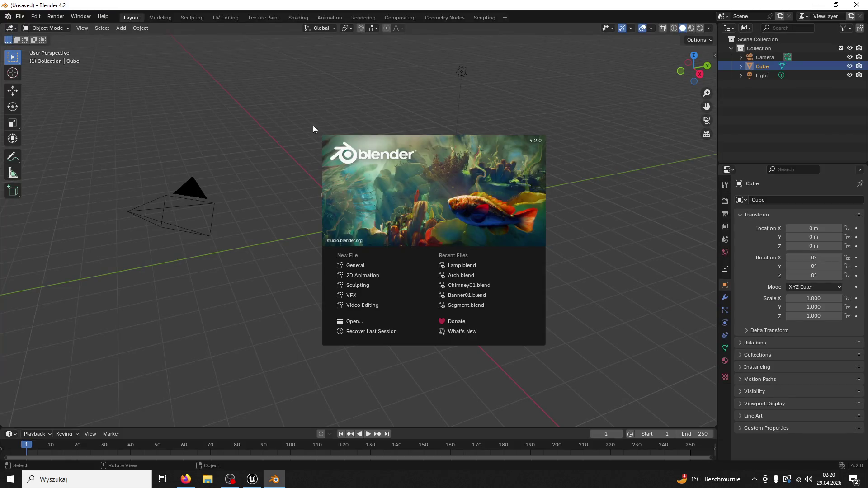
Dismiss the splash screen and delete the default camera.
click(313, 126)
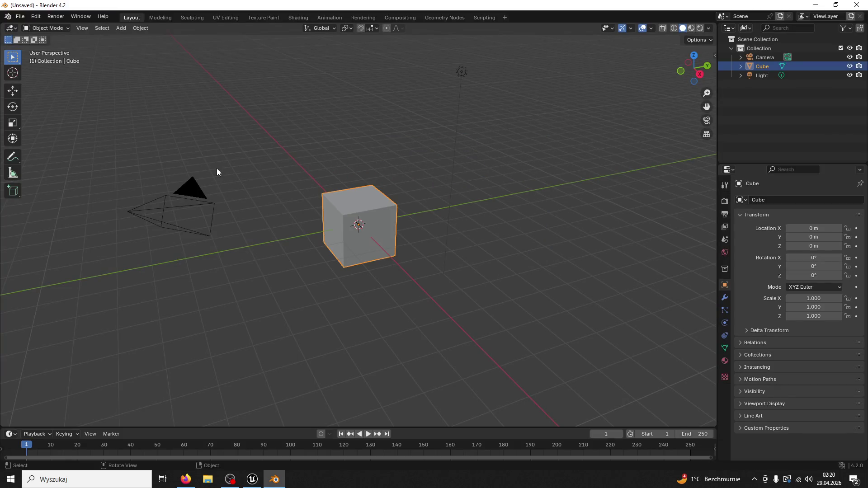
click(181, 204)
key(Delete)
Select the cube and switch it to Edit Mode, zoomed in.
click(371, 207)
click(45, 28)
click(45, 48)
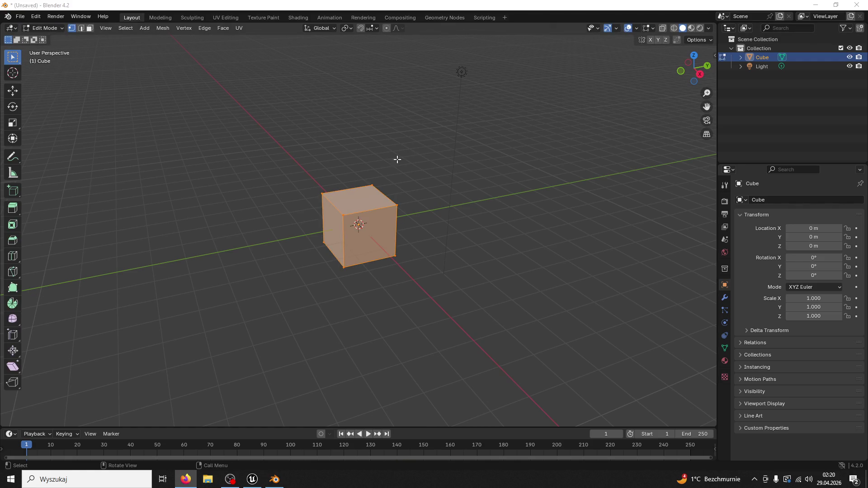
drag(444, 269, 448, 274)
scroll(448, 275, up, 5)
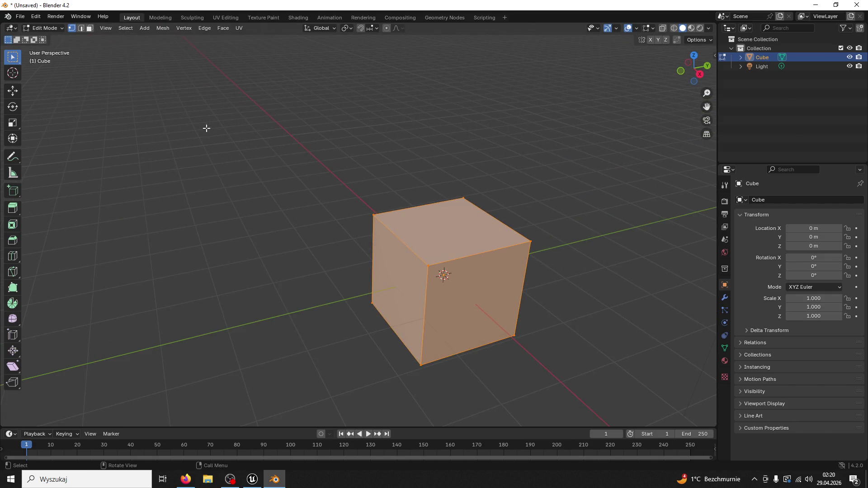
Knife diagonal cuts between the cube's corners across its front and left faces.
key(k)
click(373, 214)
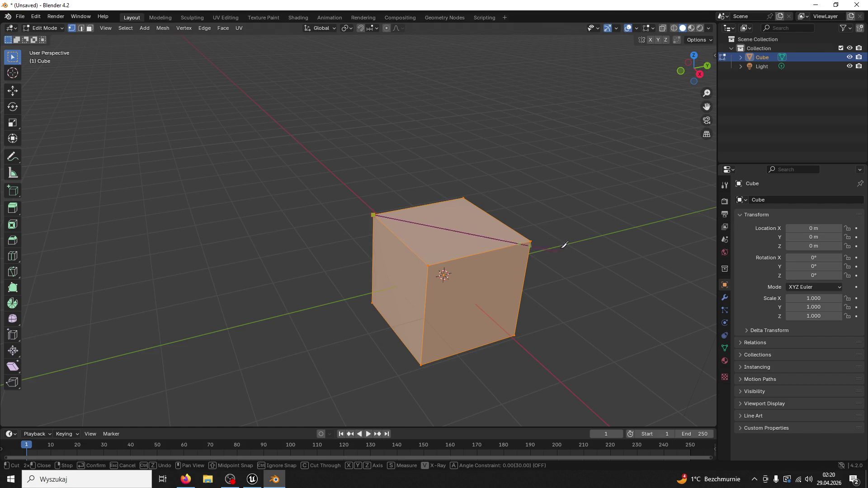
click(530, 241)
right_click(530, 241)
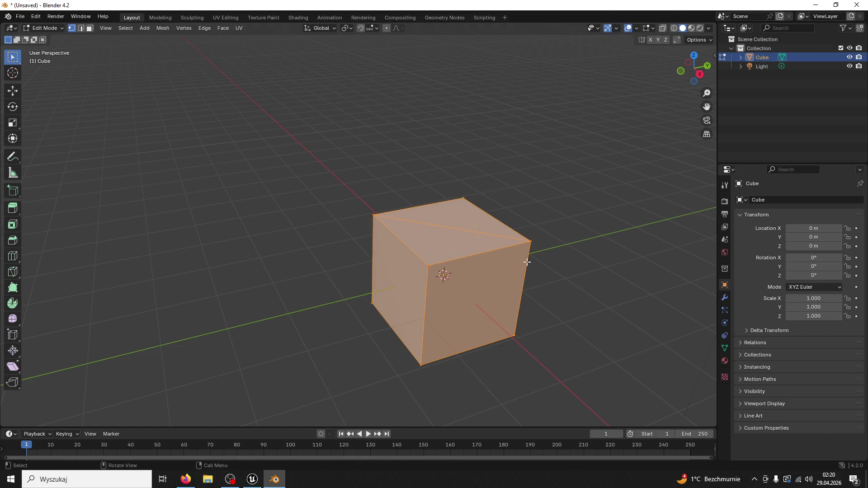
click(429, 361)
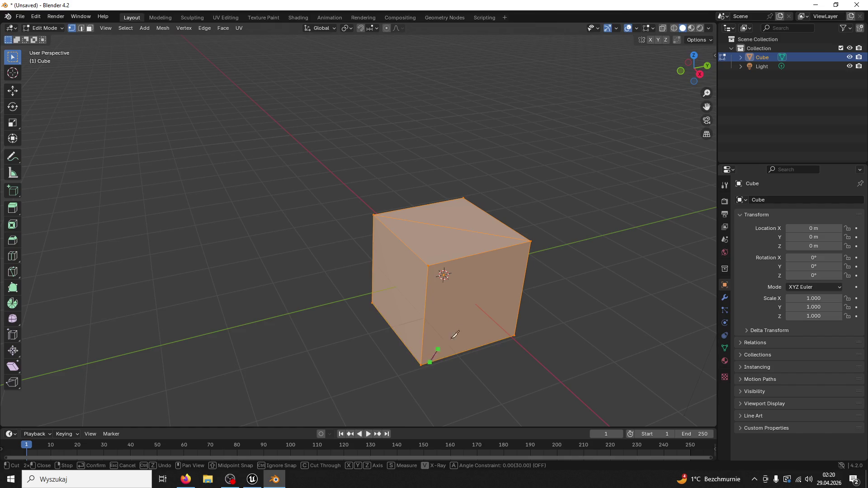
right_click(466, 327)
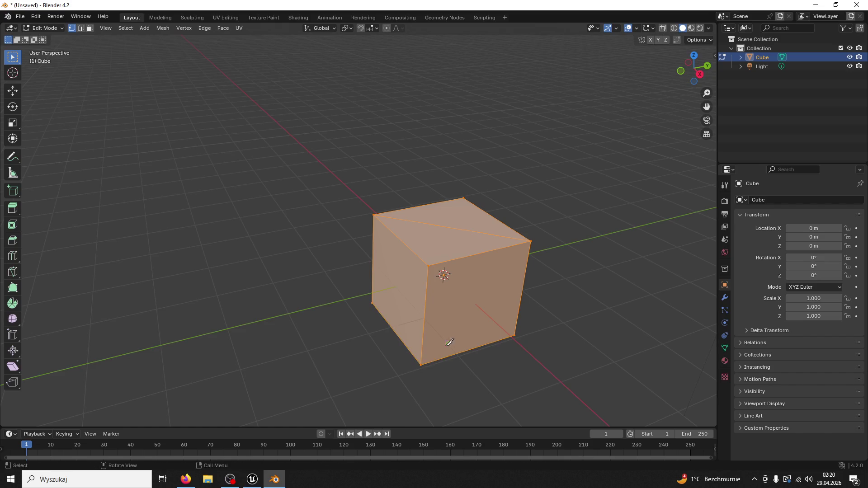
click(422, 362)
click(529, 241)
key(Return)
key(k)
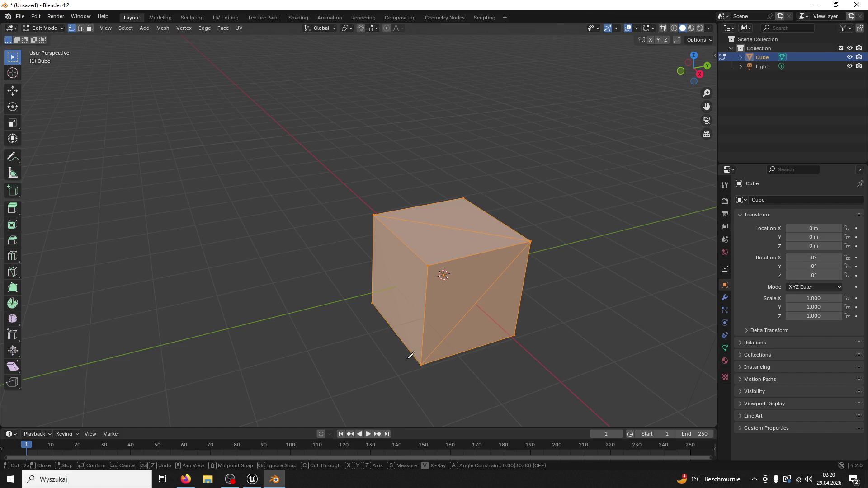
click(421, 364)
key(Return)
Orbit around the cube and knife two more corner-to-corner diagonal edges on other faces.
drag(380, 214, 316, 202)
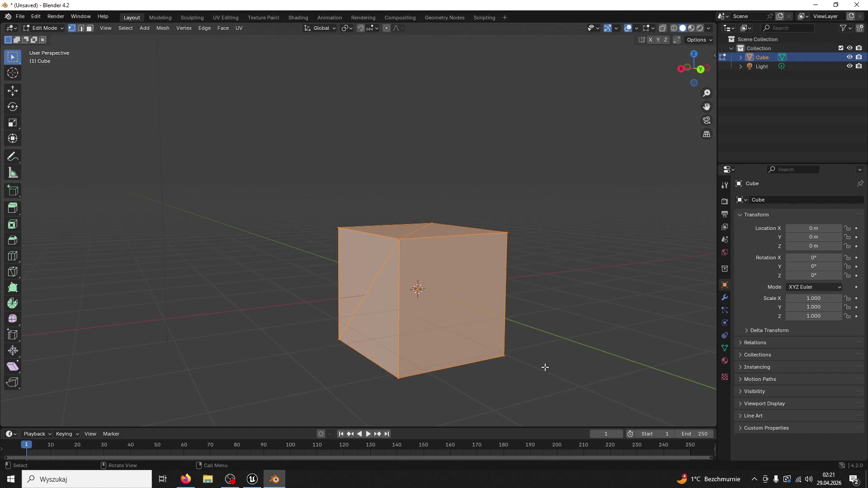
key(k)
click(398, 377)
click(505, 233)
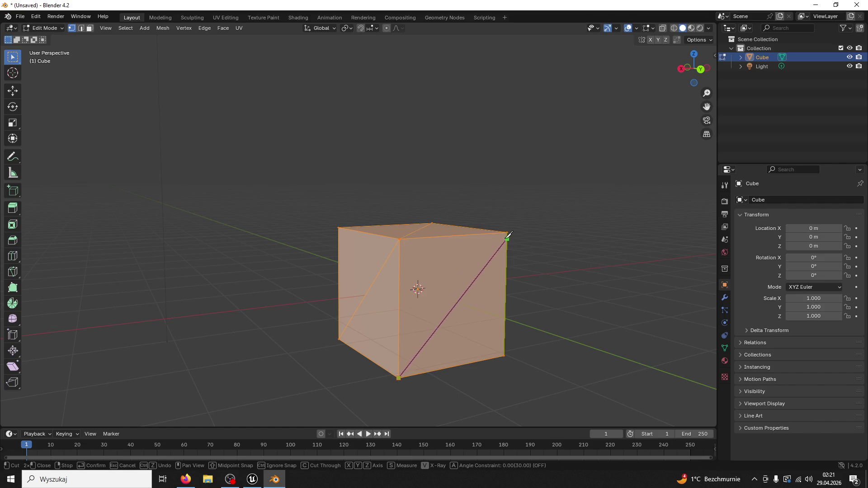
key(Return)
drag(505, 237, 505, 182)
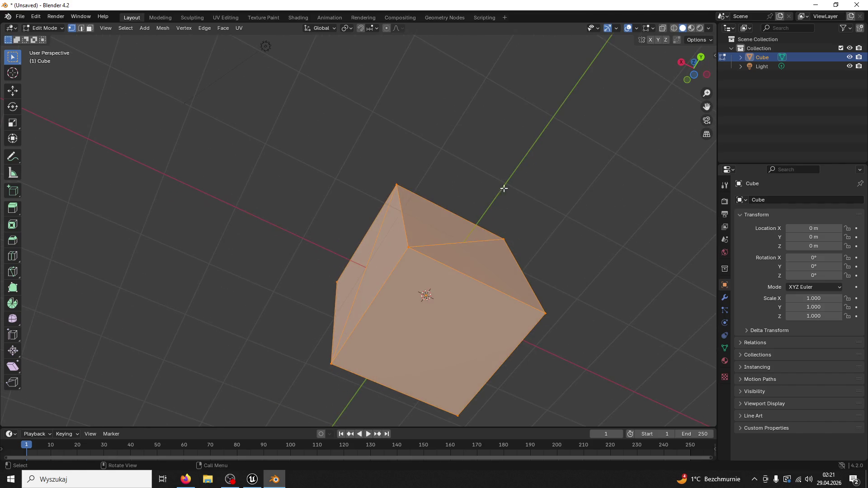
key(k)
click(459, 414)
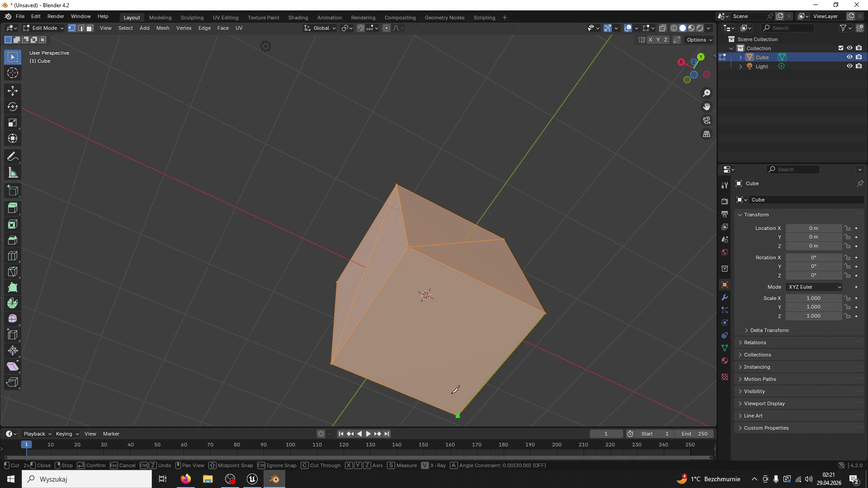
click(409, 248)
key(Return)
Add one more diagonal knife cut on the face near the underside.
mouse_move(408, 250)
mouse_down()
mouse_move(400, 294)
mouse_move(453, 320)
mouse_up()
key(k)
click(531, 294)
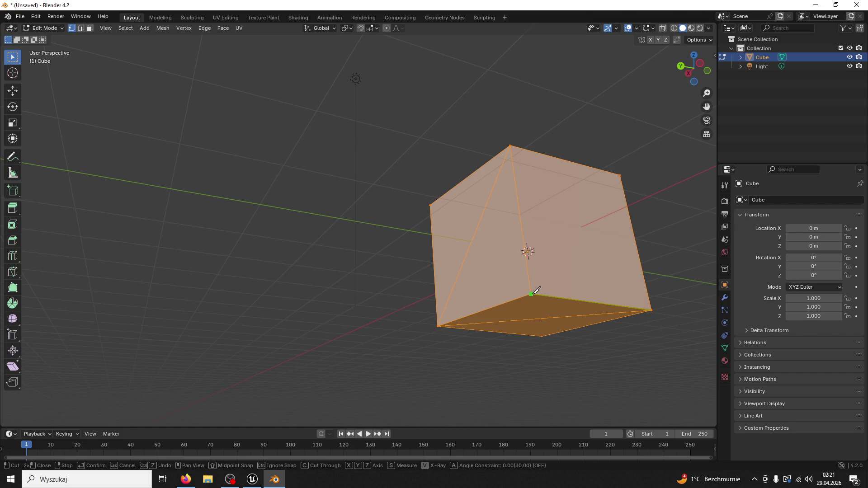
click(623, 170)
key(Return)
mouse_move(533, 194)
mouse_down()
mouse_move(557, 190)
mouse_move(555, 213)
mouse_move(692, 209)
mouse_move(588, 209)
mouse_up()
Return to Object Mode and view the cube from the front to inspect the cuts.
click(43, 28)
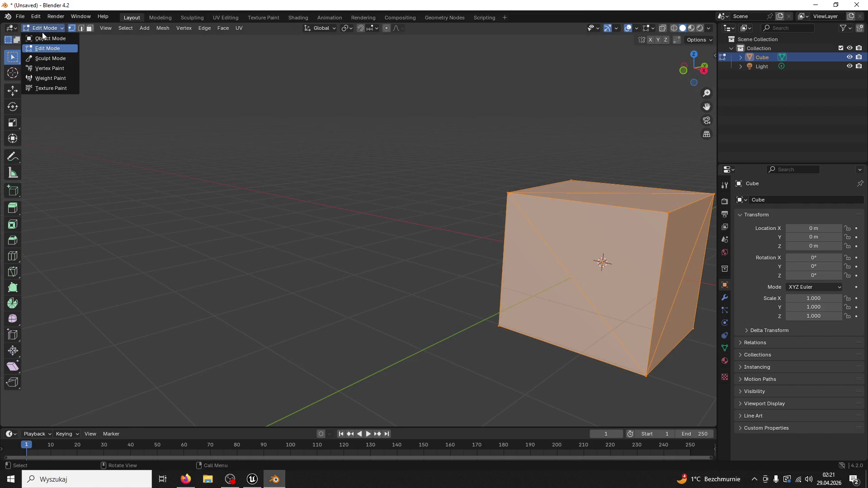
click(43, 37)
click(387, 215)
key(KP_1)
click(383, 222)
drag(382, 223, 421, 229)
Re-enter Edit Mode and check the cut edges from below and above.
click(45, 28)
click(43, 45)
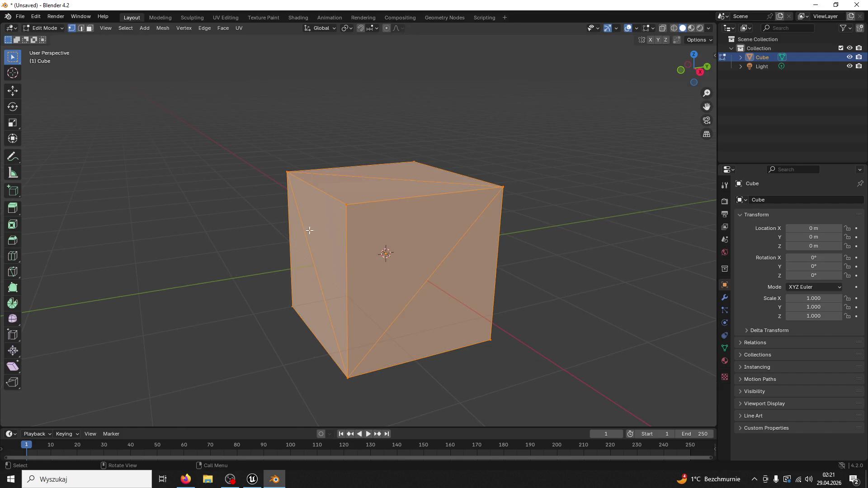
mouse_move(365, 204)
mouse_down()
mouse_move(416, 195)
mouse_move(387, 101)
mouse_move(366, 290)
mouse_up()
mouse_move(363, 240)
mouse_down()
mouse_move(306, 300)
mouse_move(429, 221)
mouse_up()
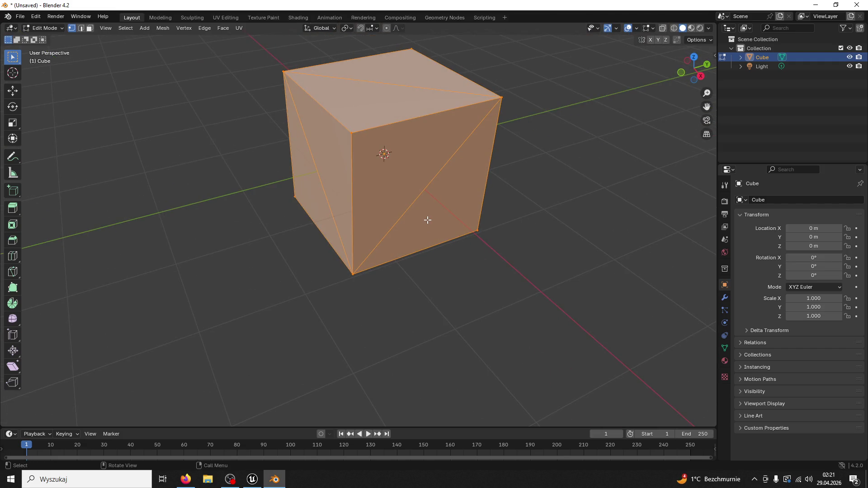
scroll(420, 218, down, 2)
Quit Blender without saving and open Unreal's Output Log to check packaging.
click(857, 5)
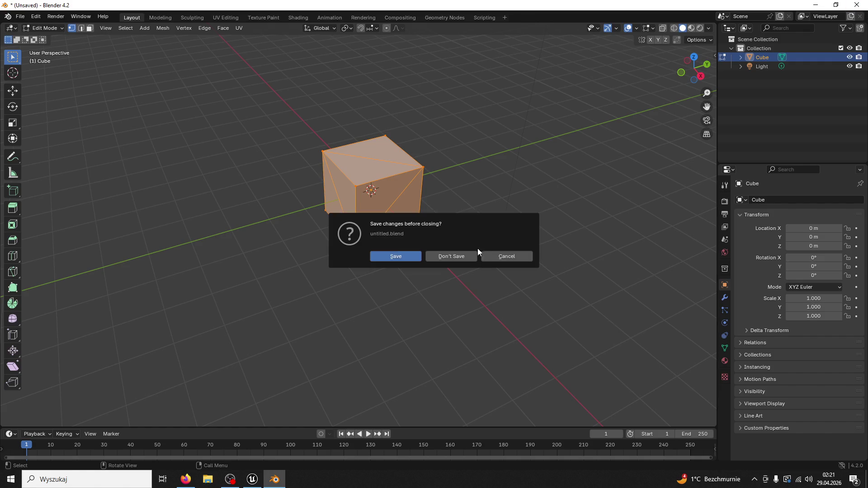
click(469, 252)
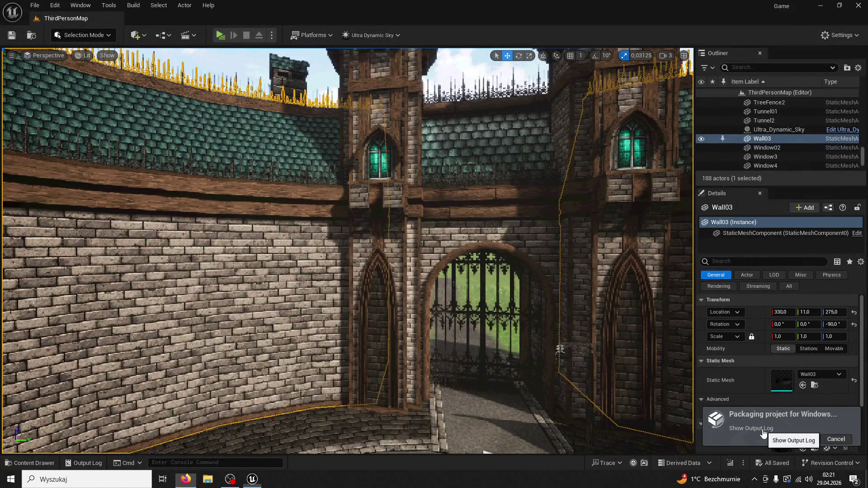
click(752, 428)
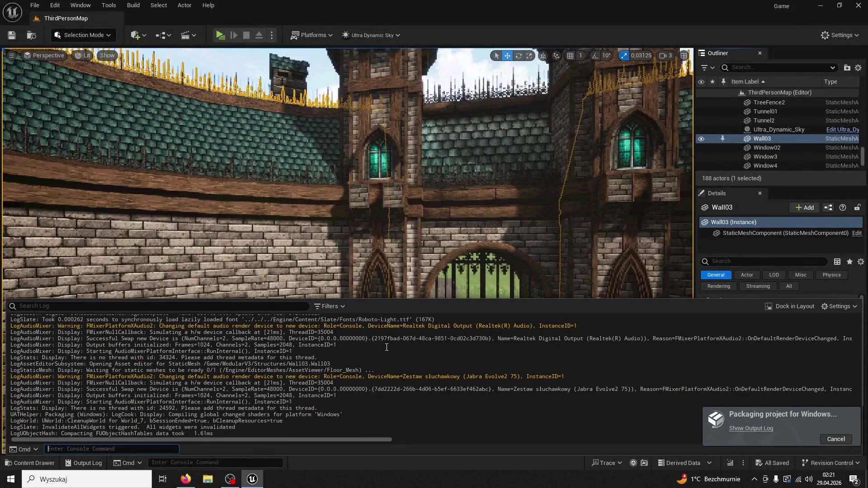
Scroll through the packaging log, dismiss it, and bring the Firefox YouTube window forward.
scroll(387, 347, up, 10)
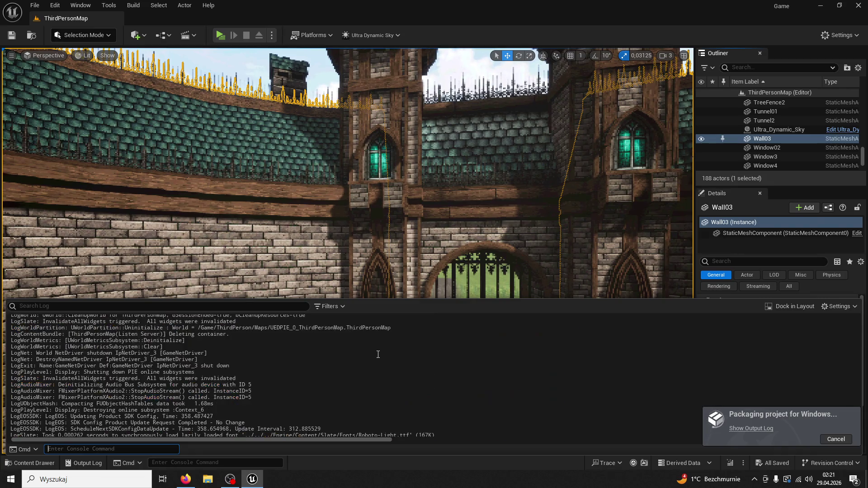
scroll(376, 363, up, 3)
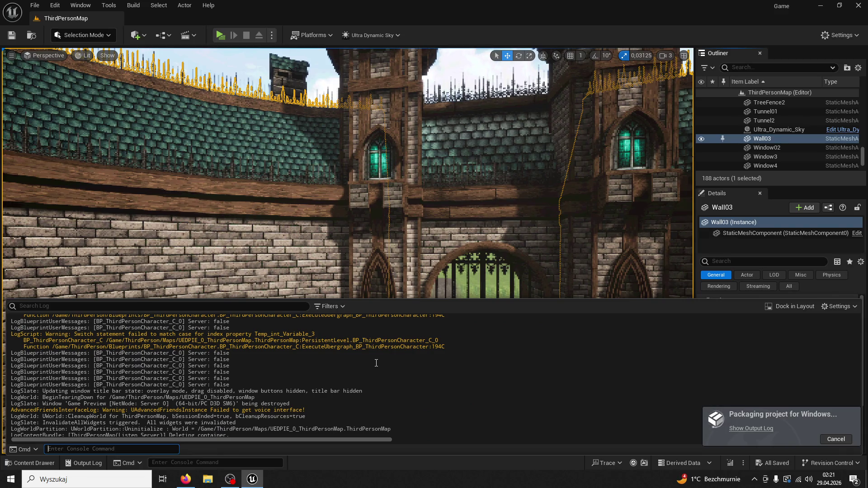
scroll(376, 363, down, 13)
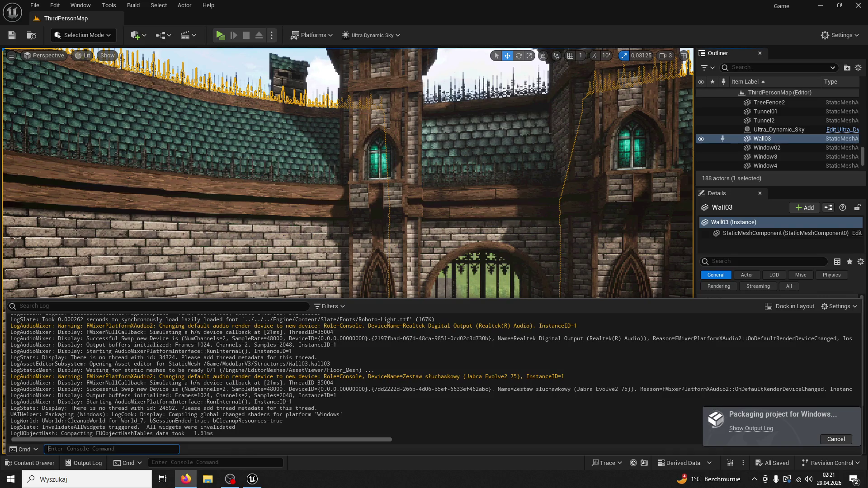
click(534, 99)
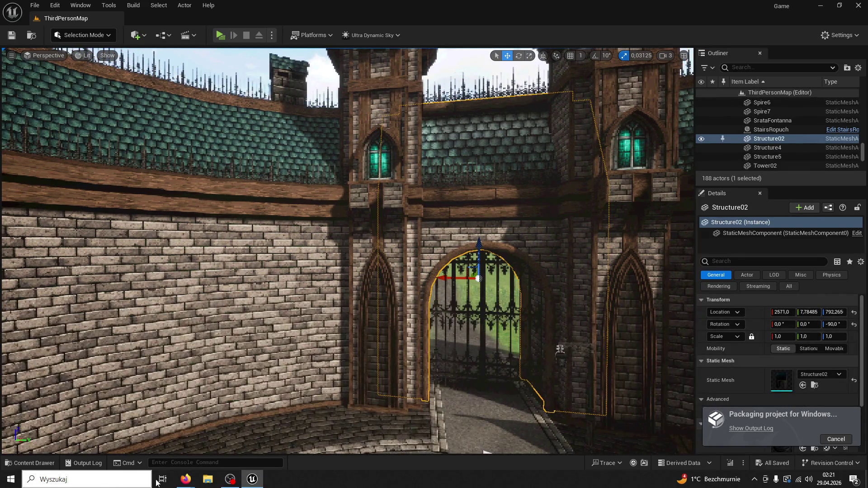
mouse_move(185, 479)
click(238, 440)
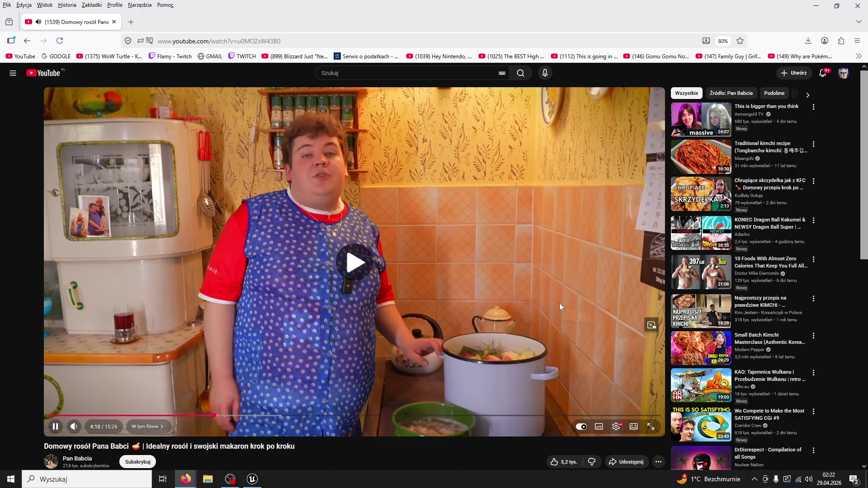
Pause the broth video and switch it to fullscreen.
click(649, 401)
click(651, 427)
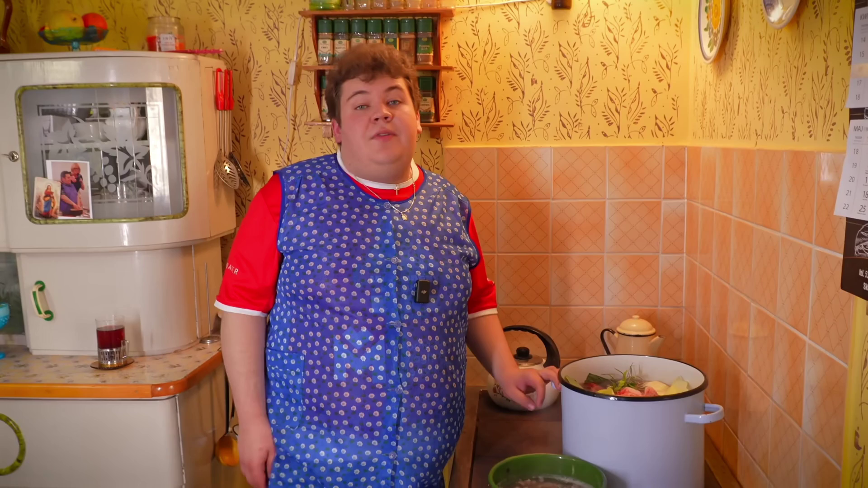
Resume the broth video and let it play to the dough mixing at 7:19.
click(571, 93)
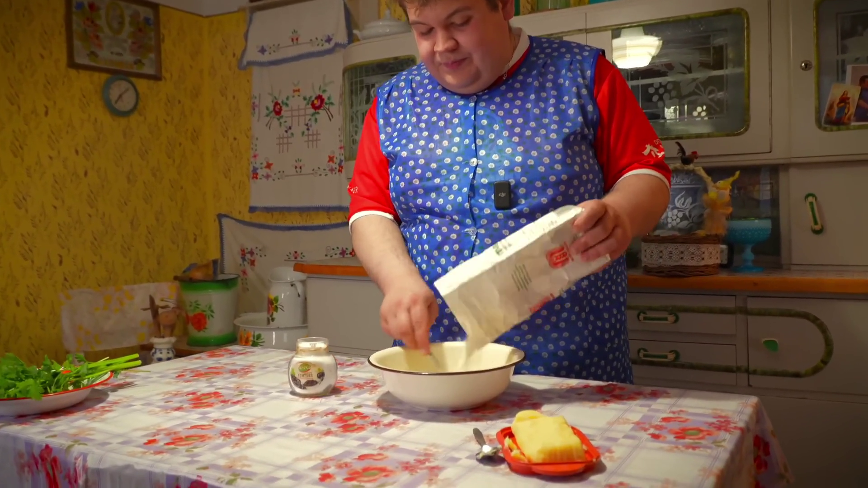
Jump the video ahead from 7:19 to 7:53 on the progress bar.
mouse_move(489, 435)
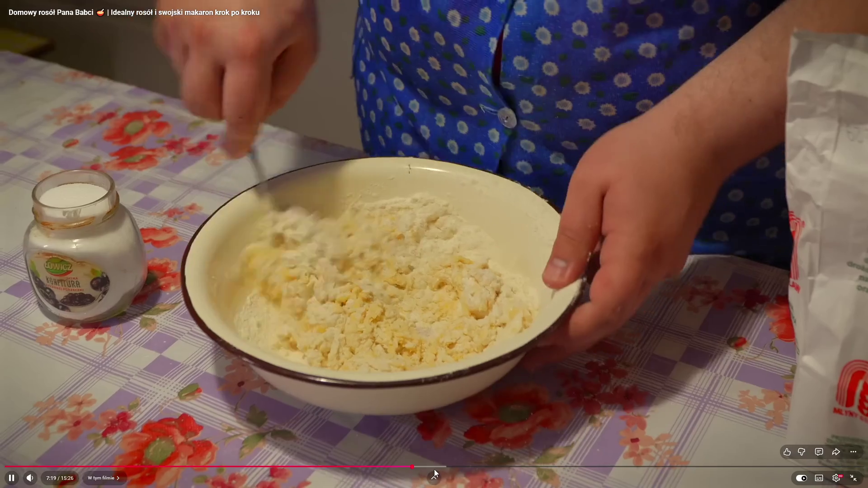
click(442, 466)
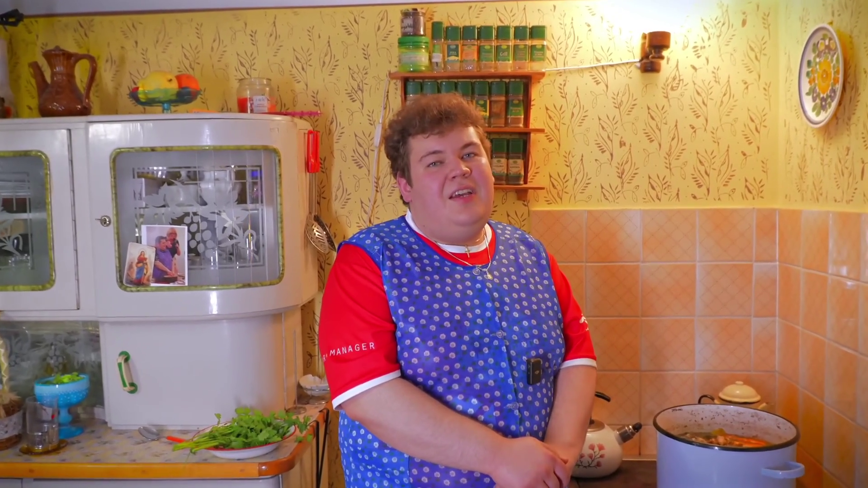
Skip the video ahead to 9:06, then 9:25, then 9:41.
mouse_move(581, 457)
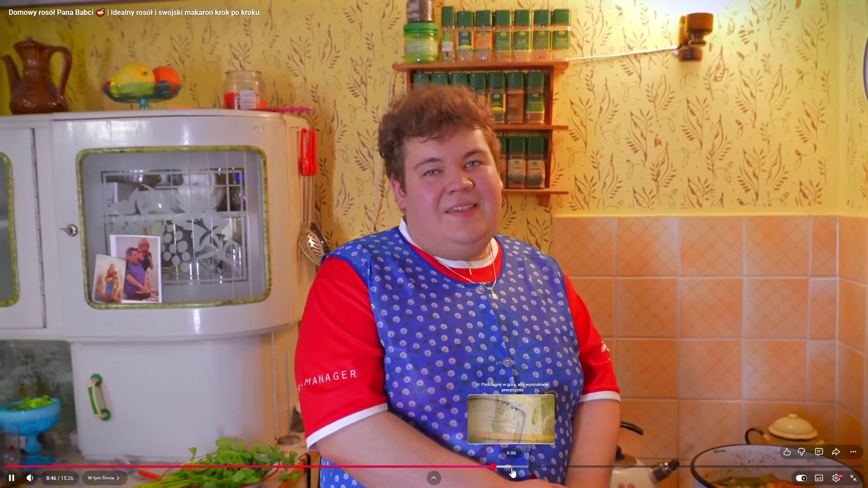
click(516, 467)
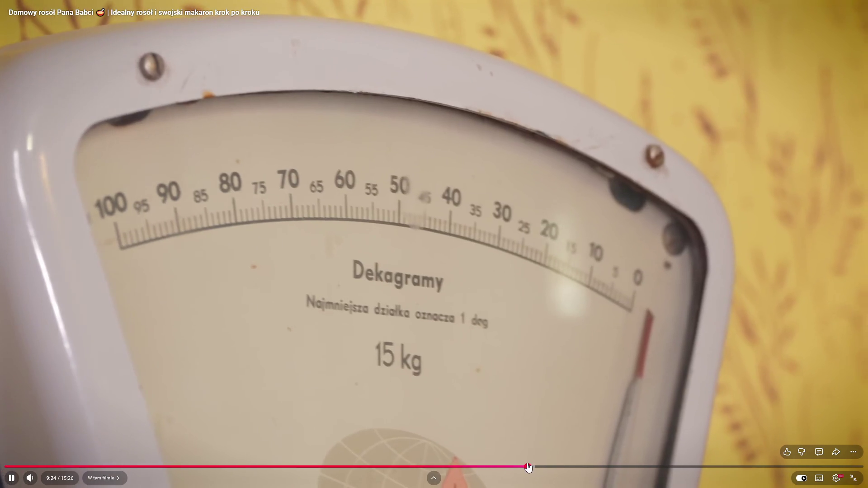
click(528, 467)
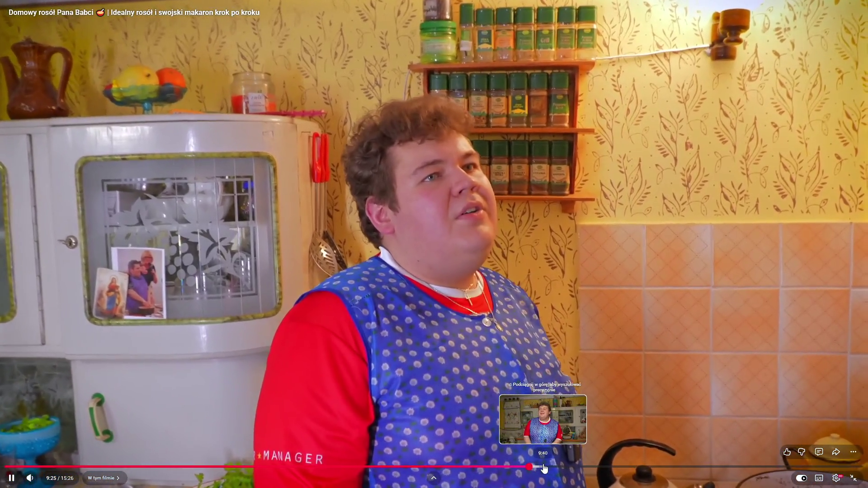
click(543, 467)
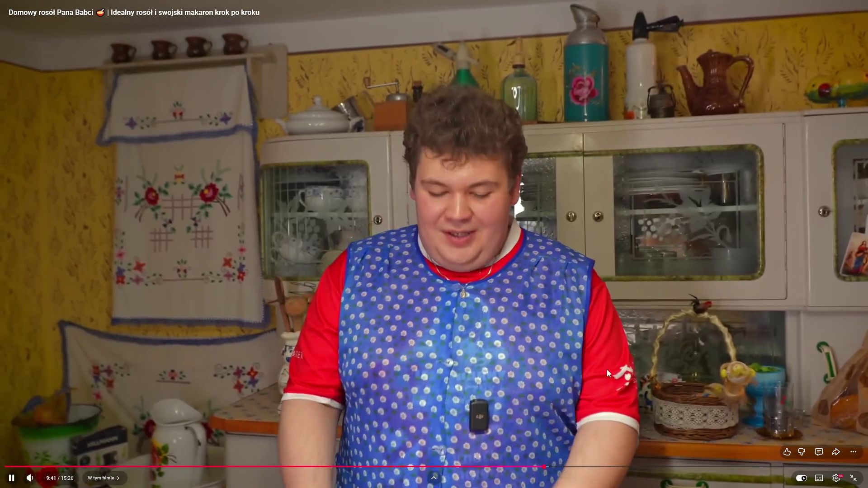
Pause the video briefly, then resume playback until the dough is cut into strips.
click(608, 369)
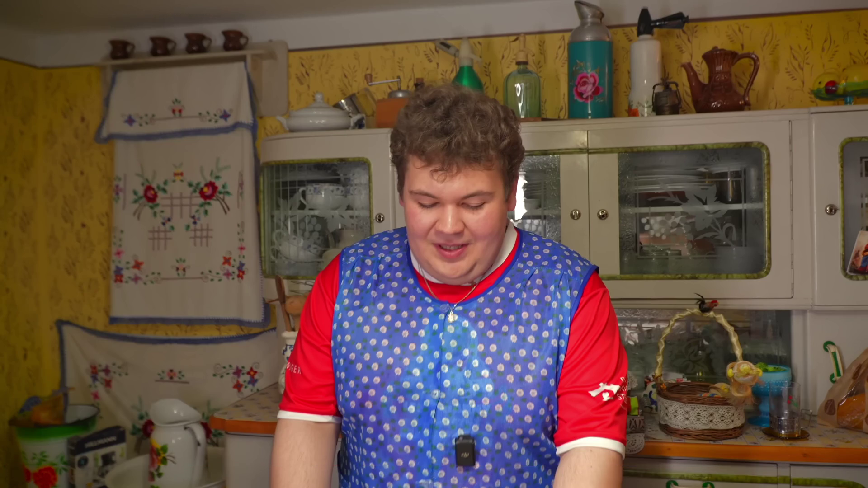
click(628, 432)
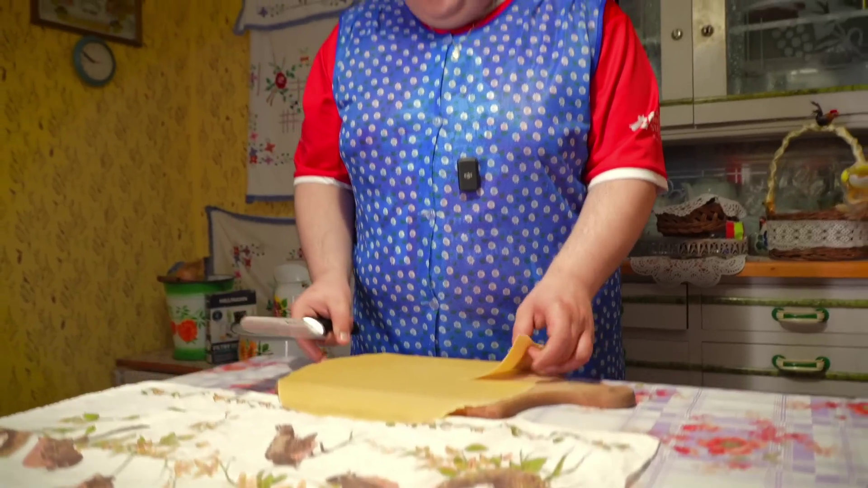
mouse_move(637, 399)
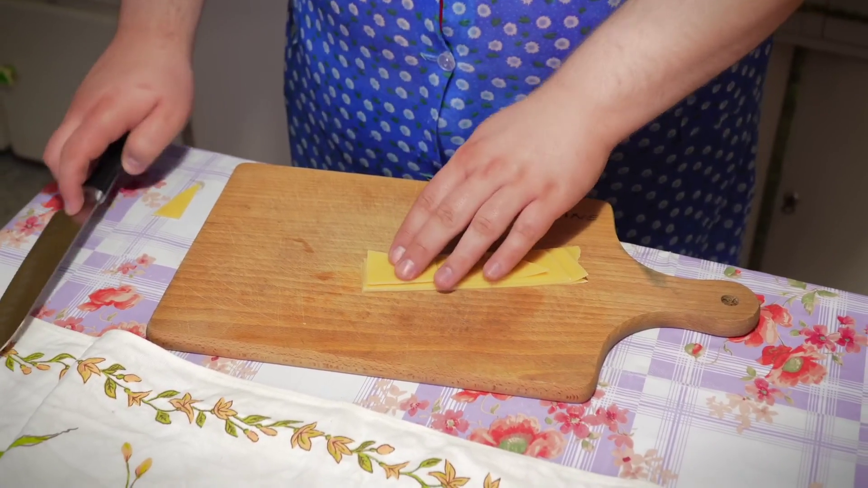
mouse_move(602, 395)
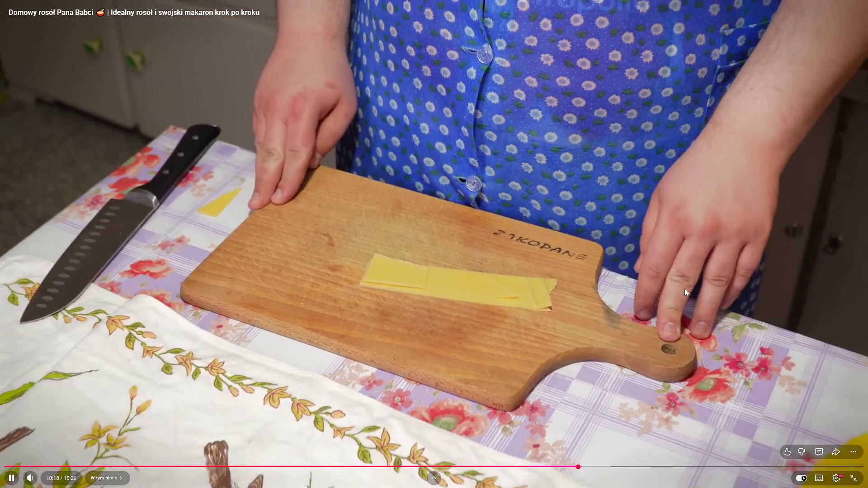
Pause and resume at 10:19 and 10:28, then drag the playhead ahead to about 11:48.
click(532, 208)
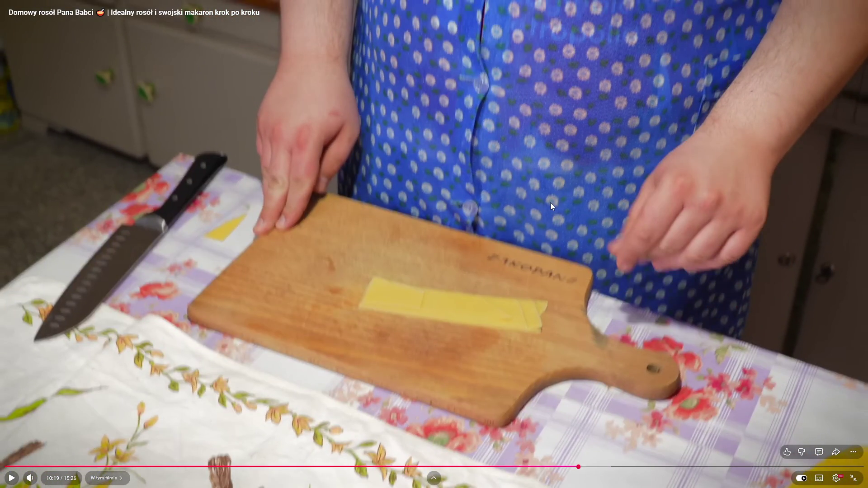
click(529, 221)
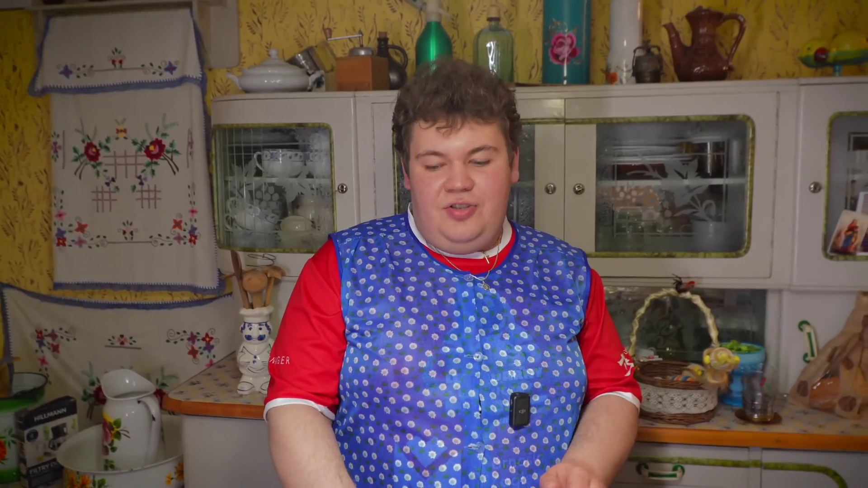
click(721, 154)
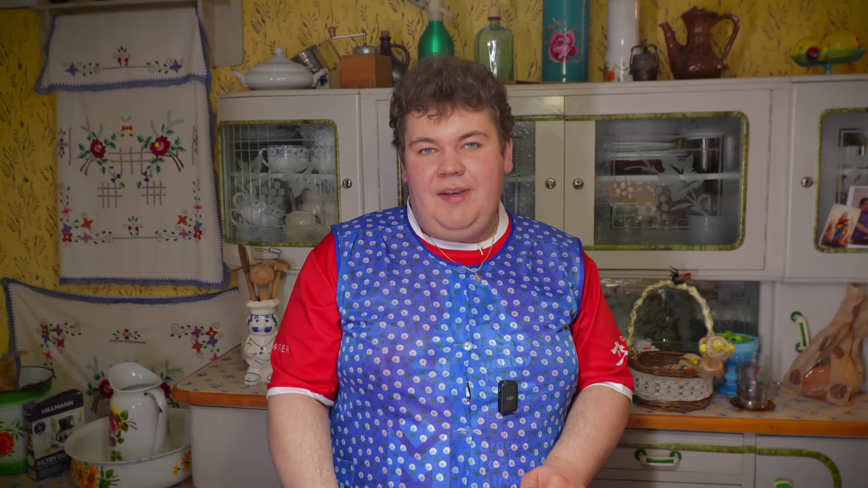
click(671, 185)
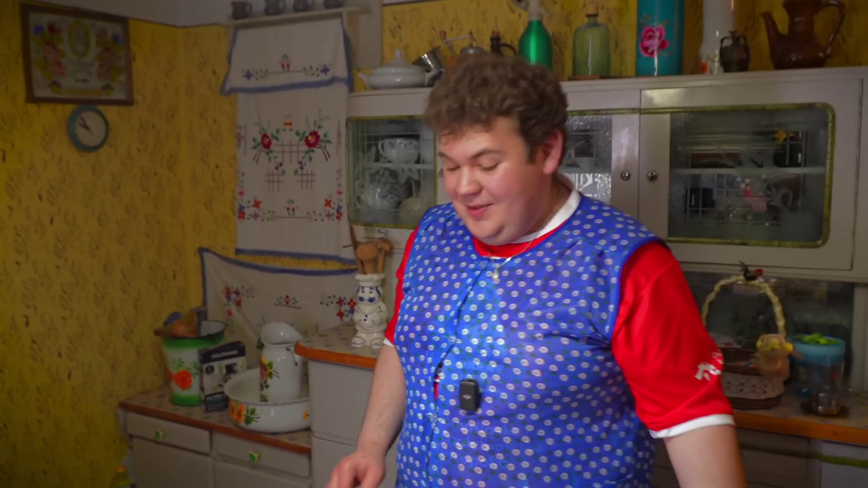
mouse_move(741, 152)
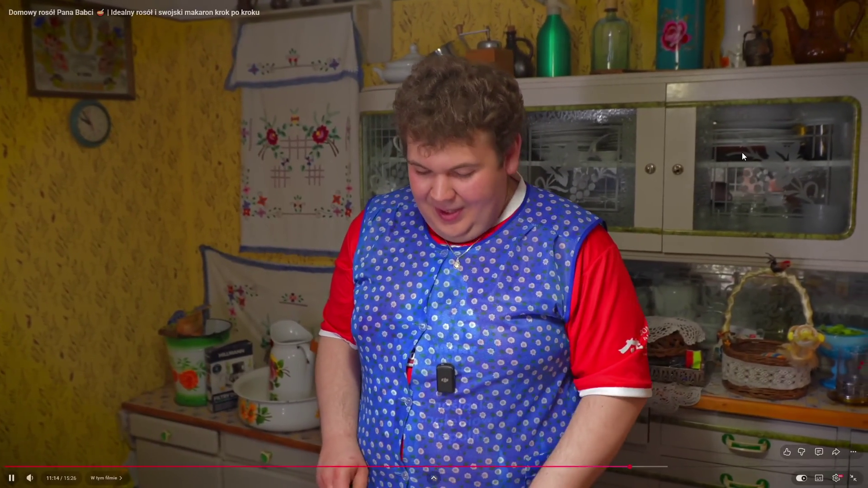
mouse_move(642, 471)
mouse_down()
mouse_move(651, 470)
mouse_move(623, 380)
mouse_move(662, 471)
mouse_up()
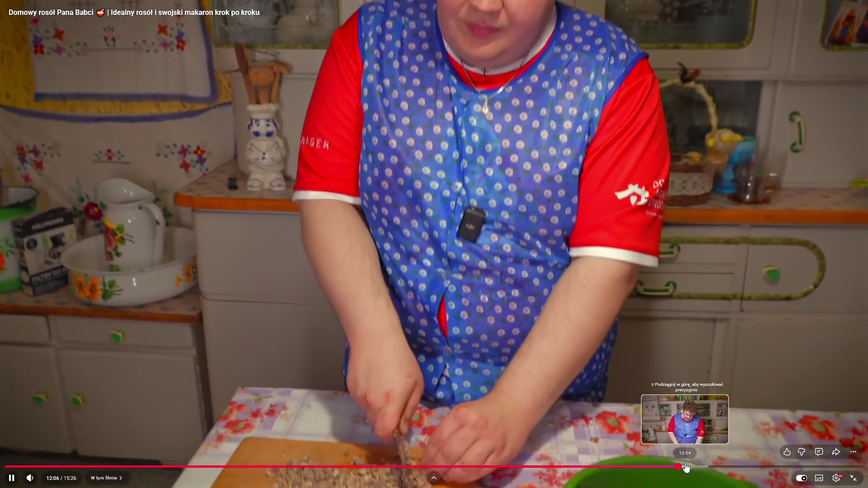
Skip the video through 12:14, 12:30 and 12:48 to 13:22, where vegetables leave the broth.
click(685, 467)
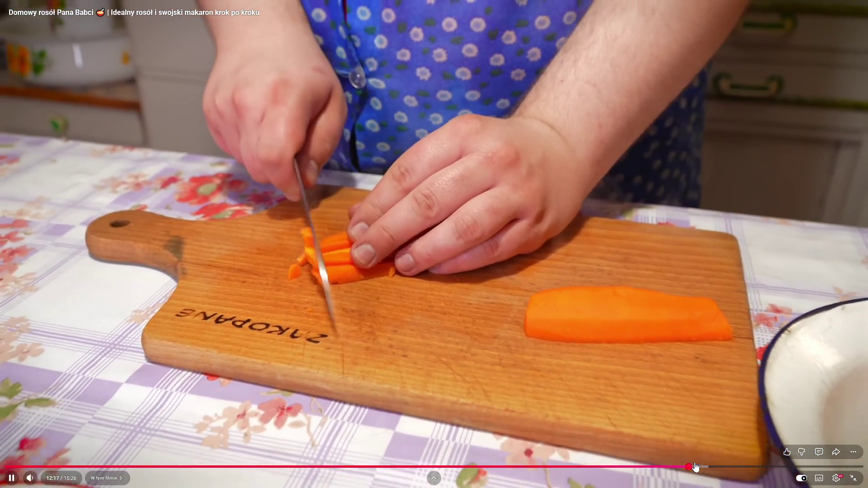
click(700, 467)
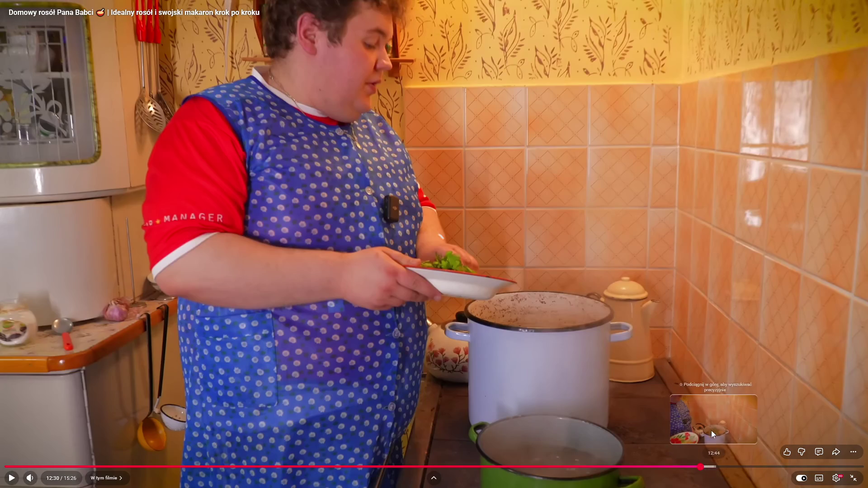
click(713, 441)
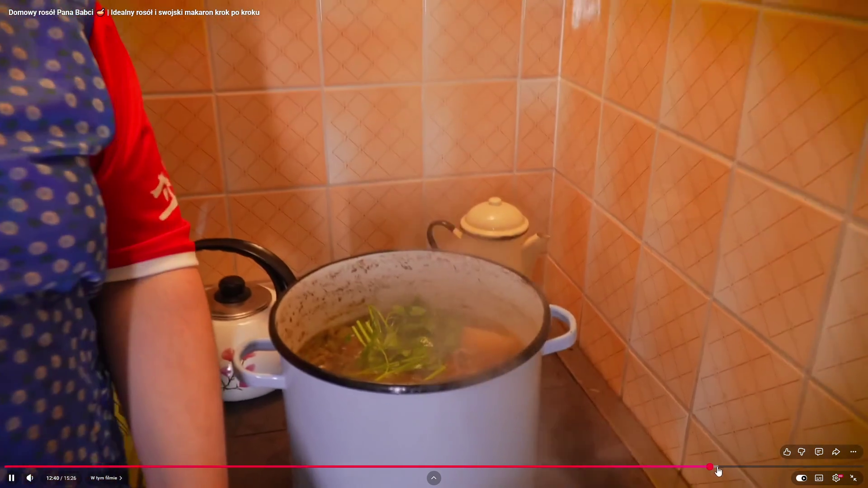
click(717, 467)
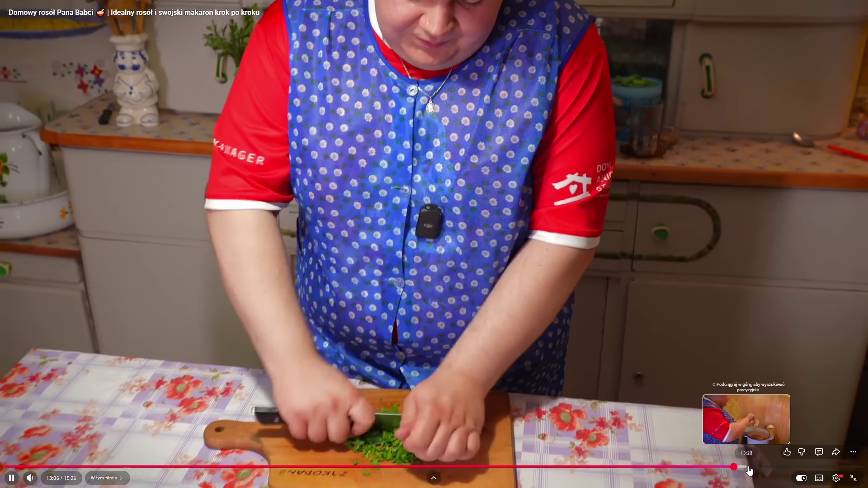
click(748, 467)
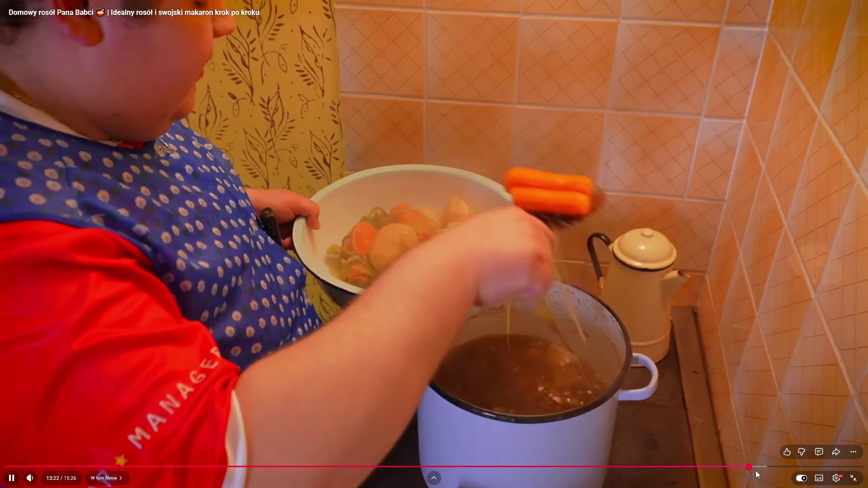